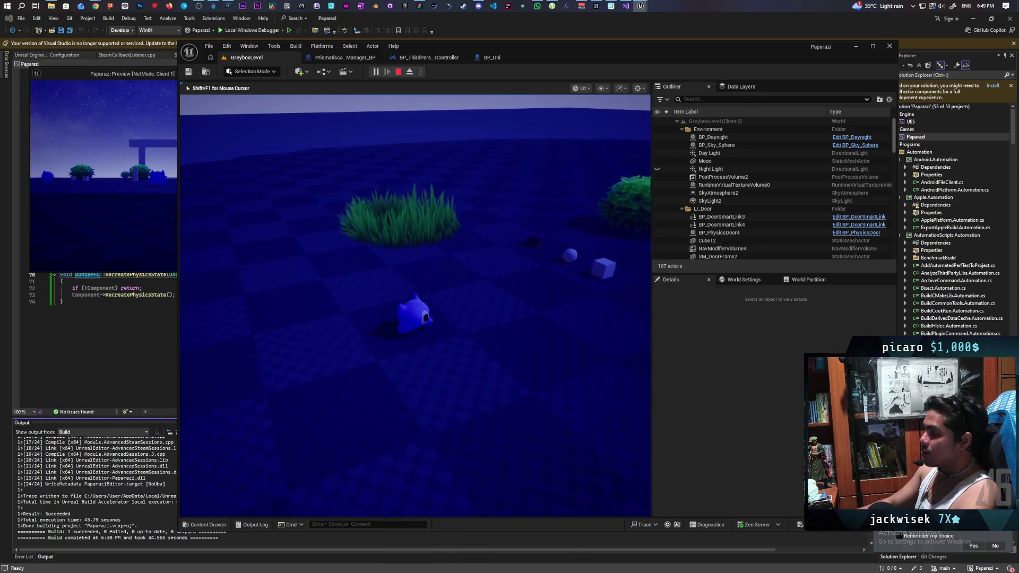
# Step: Stop play and bring the Prismatiscape_Manager_BP event graph into view with nothing selected
pyautogui.press('Escape')
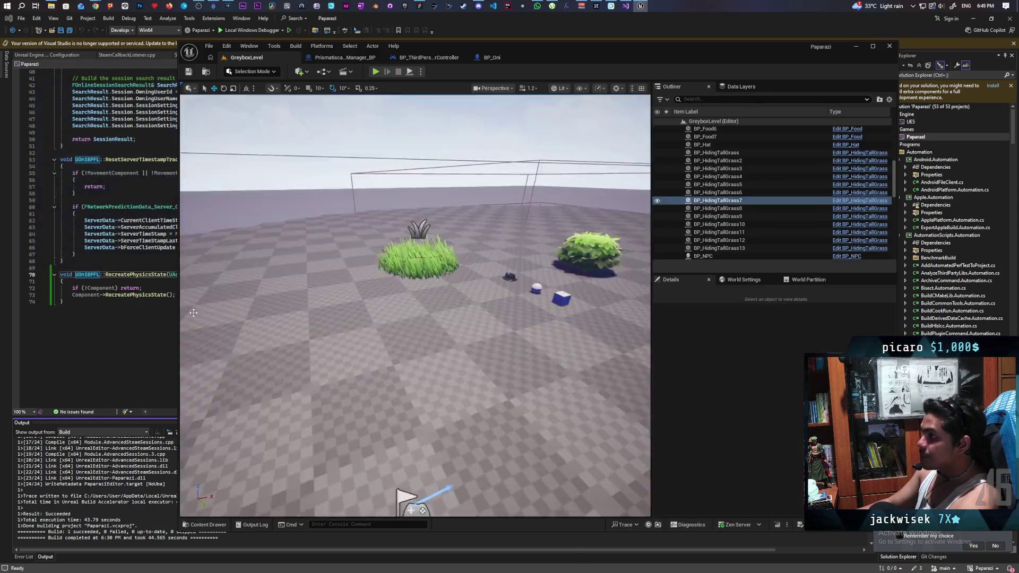
pyautogui.click(338, 59)
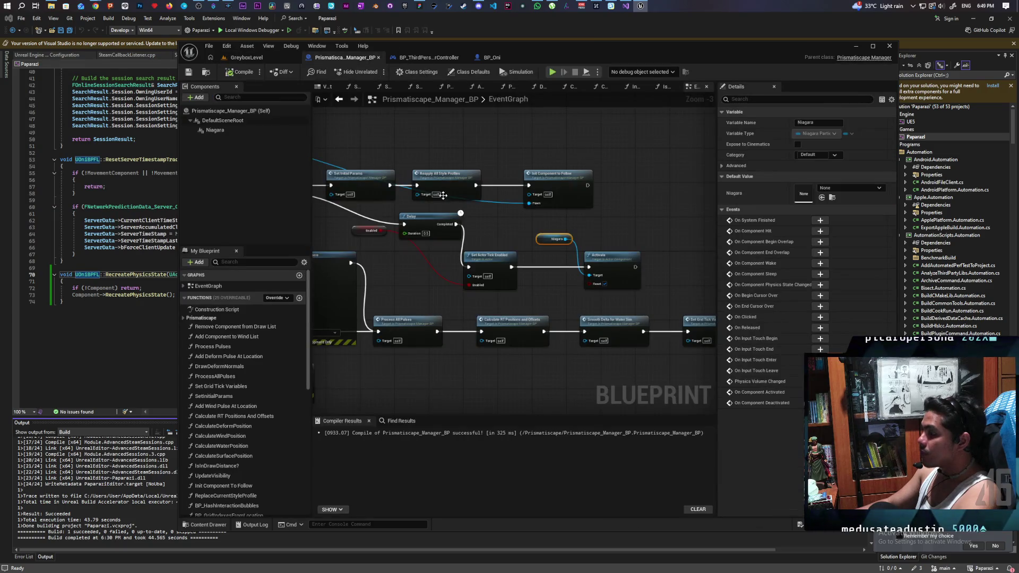
pyautogui.moveTo(476, 249); pyautogui.dragTo(602, 282)
pyautogui.click(617, 290)
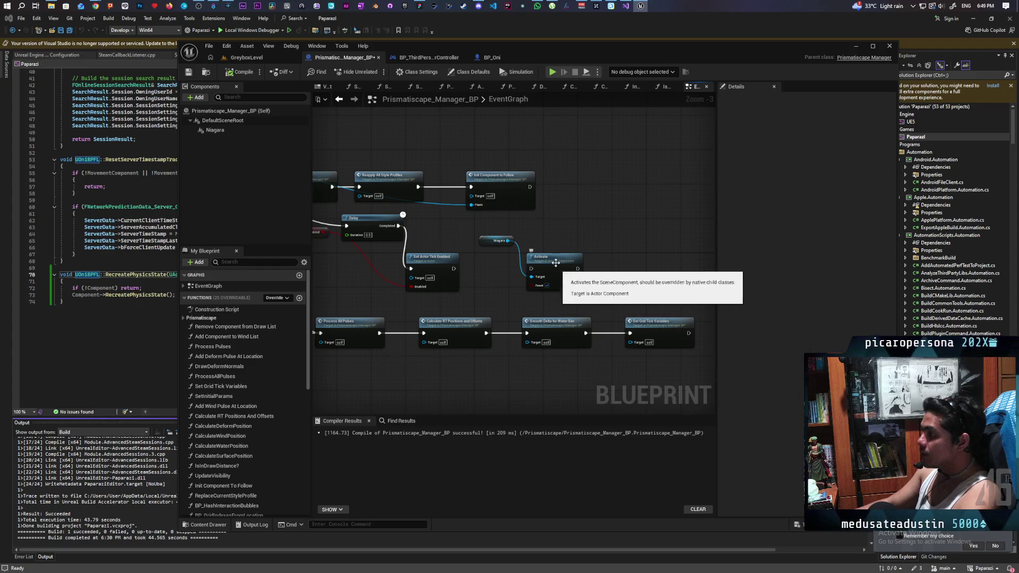
# Step: Find references to the Activate node by name, then return to GreyboxLevel
pyautogui.rightClick(556, 265)
pyautogui.moveTo(615, 348)
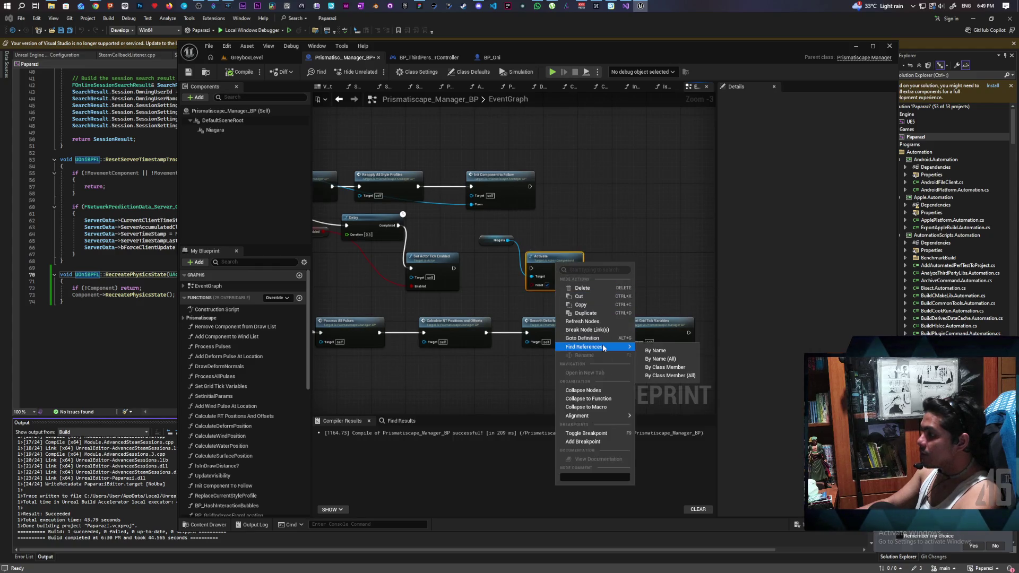
pyautogui.click(666, 352)
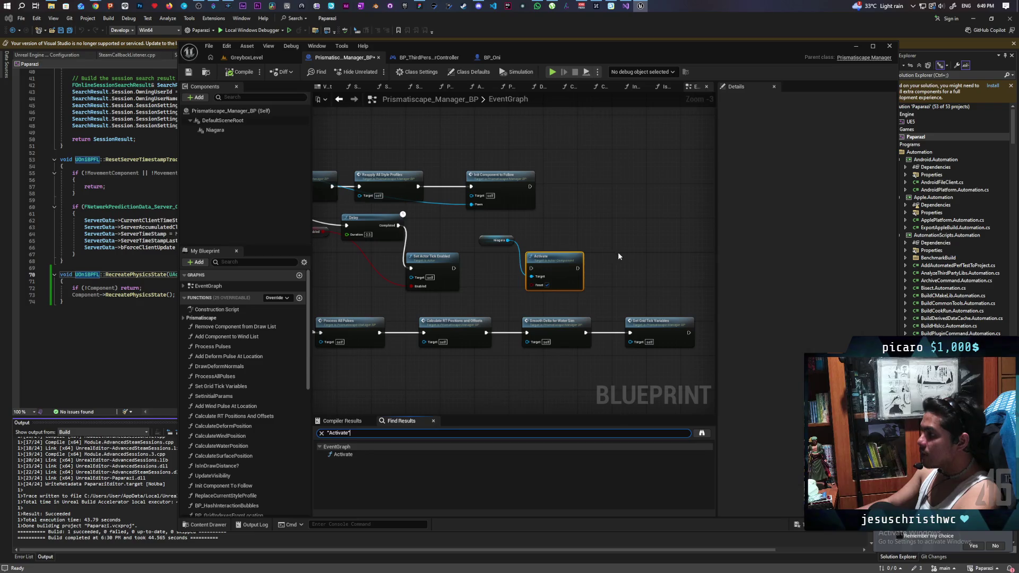
pyautogui.click(256, 59)
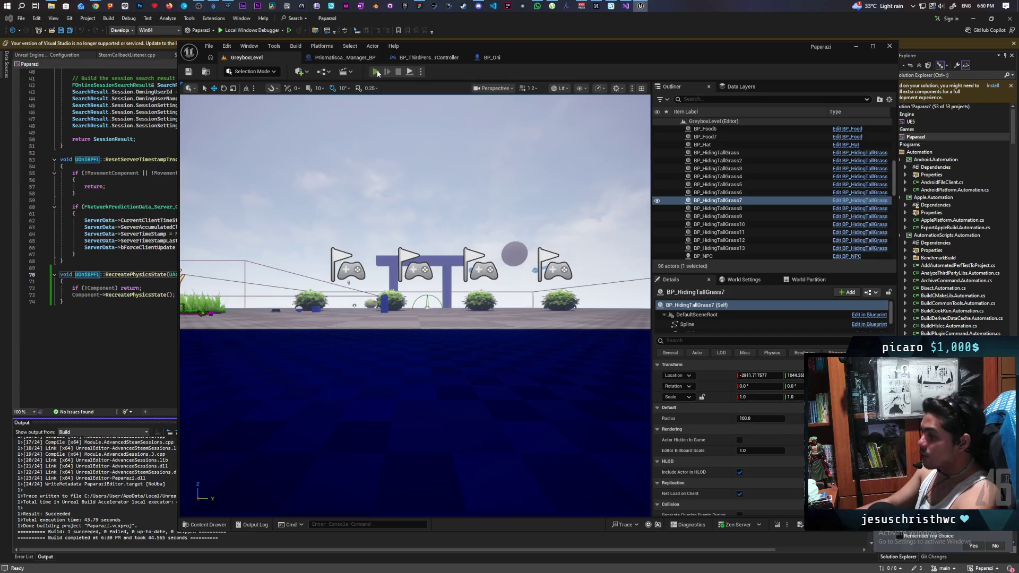
pyautogui.click(376, 72)
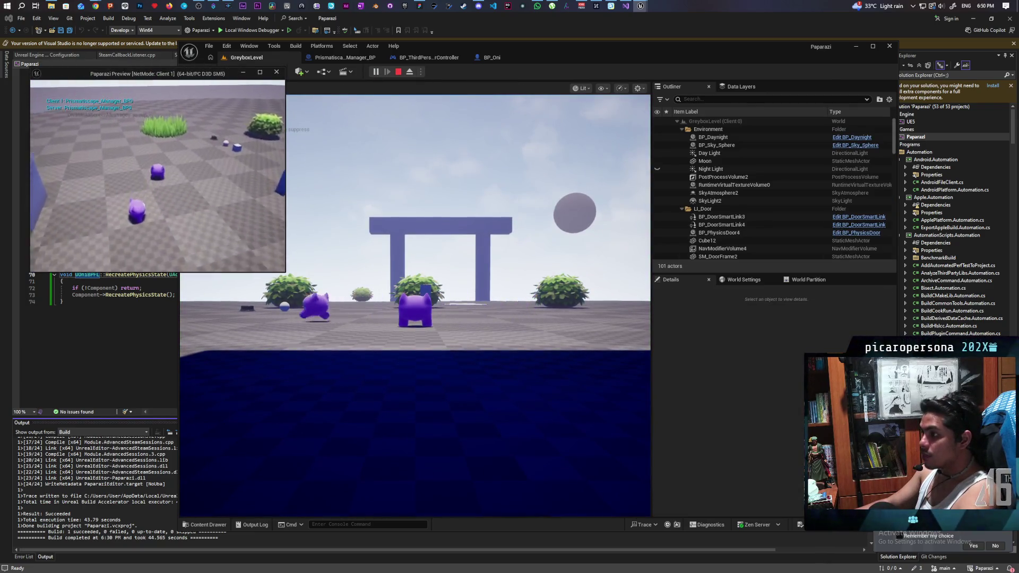
pyautogui.press('w')
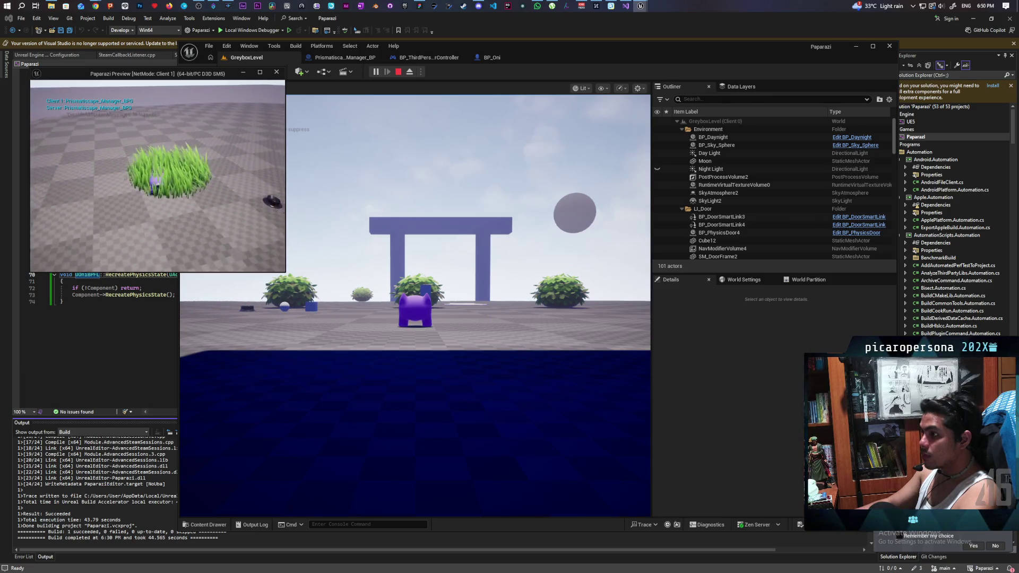
pyautogui.press('w')
pyautogui.press('s')
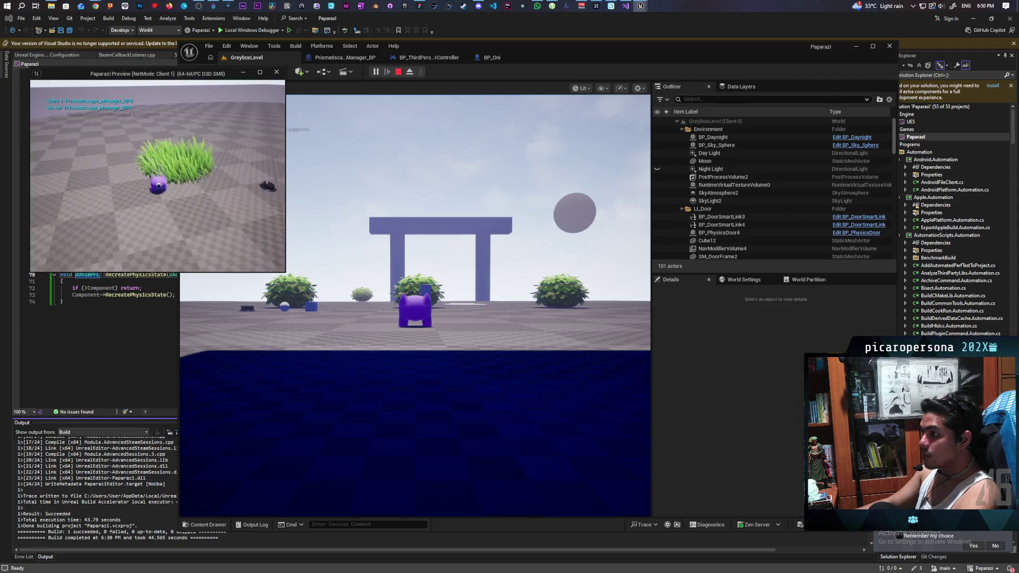
pyautogui.press('d')
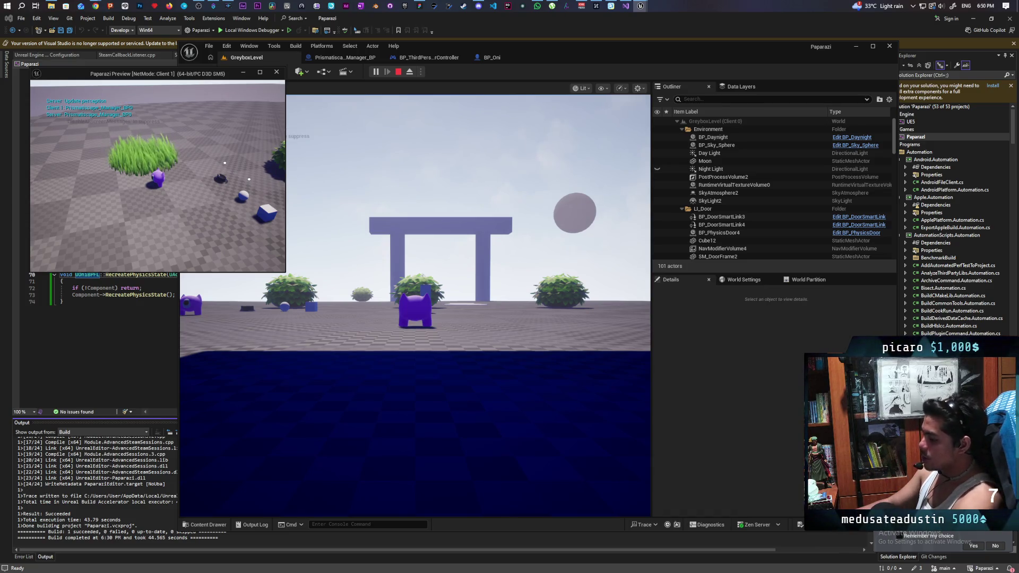
pyautogui.press('Escape')
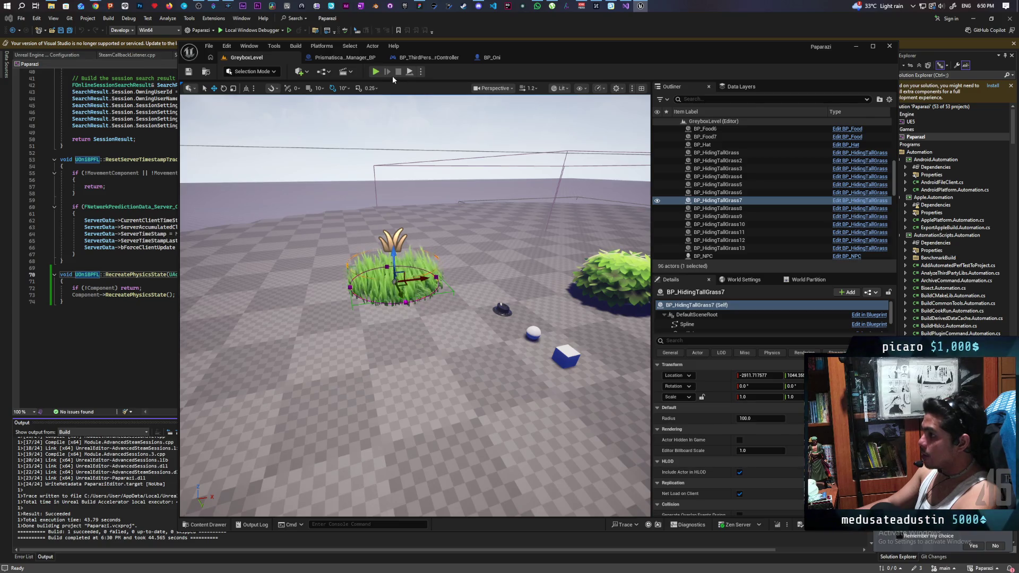
# Step: In Prismatiscape_Manager_BP, review the Niagara component's details down to its enabled Auto Activate setting
pyautogui.click(358, 60)
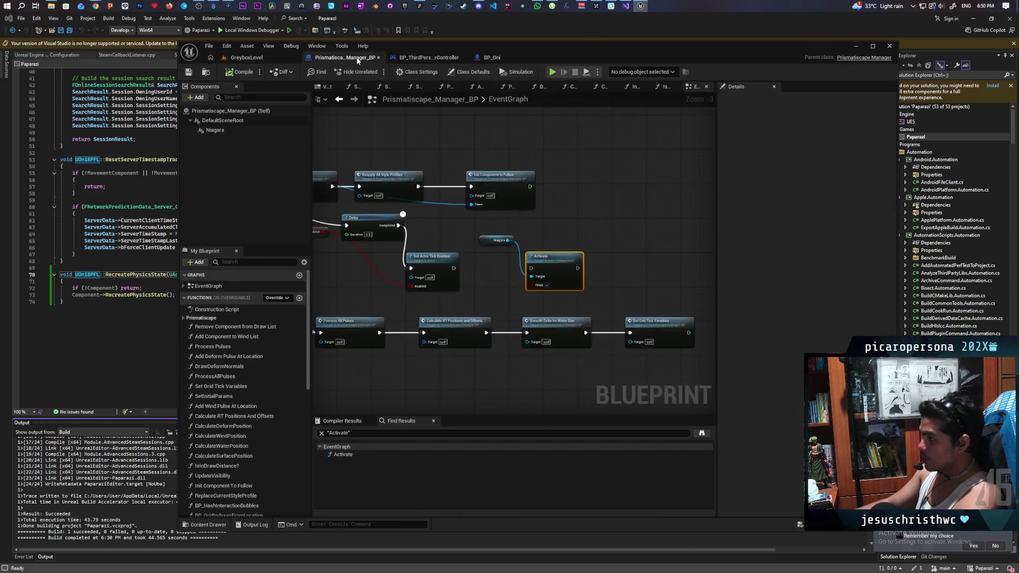
pyautogui.moveTo(420, 199); pyautogui.dragTo(502, 228)
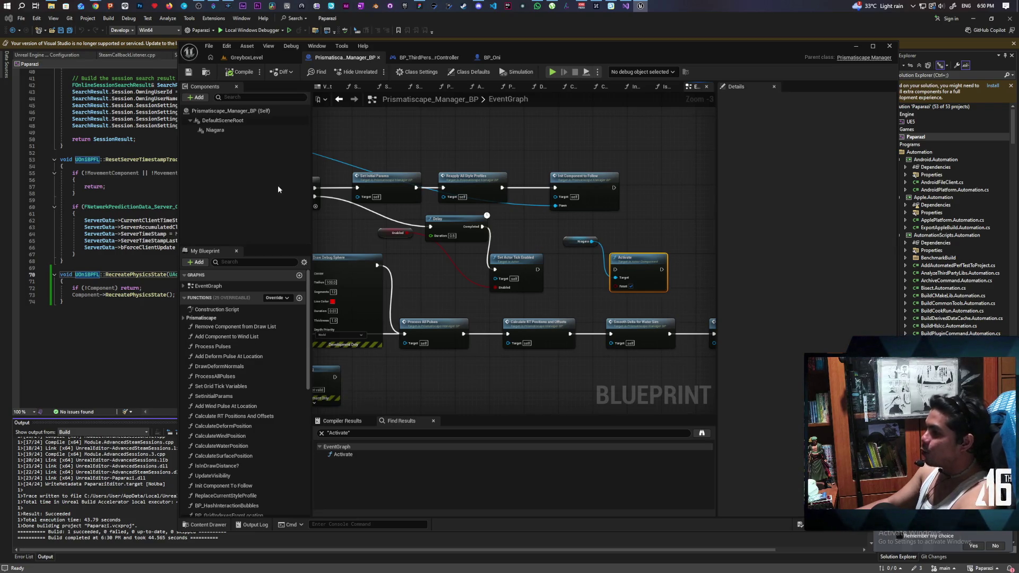
pyautogui.click(223, 130)
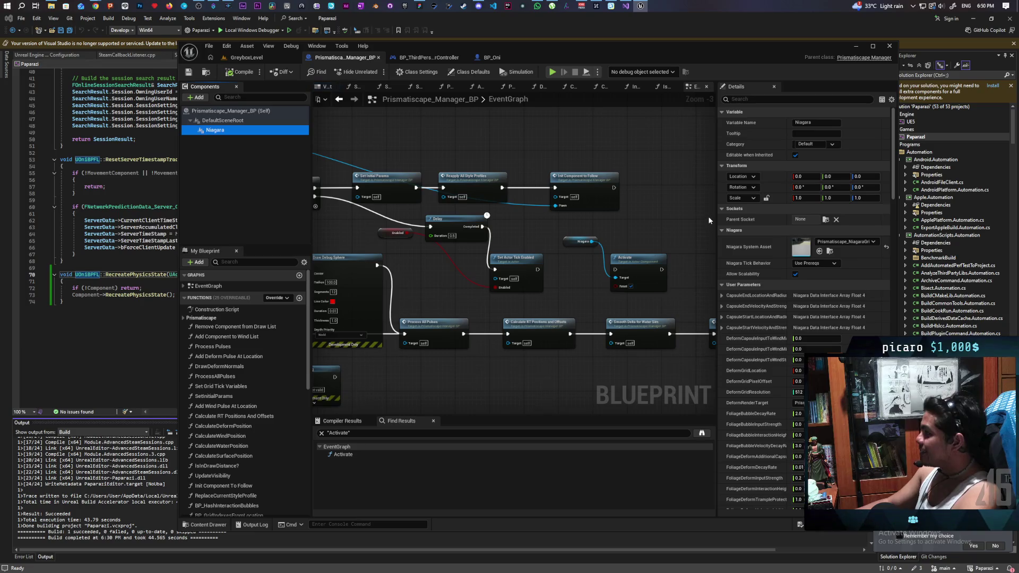
pyautogui.scroll(-10, 753, 236)
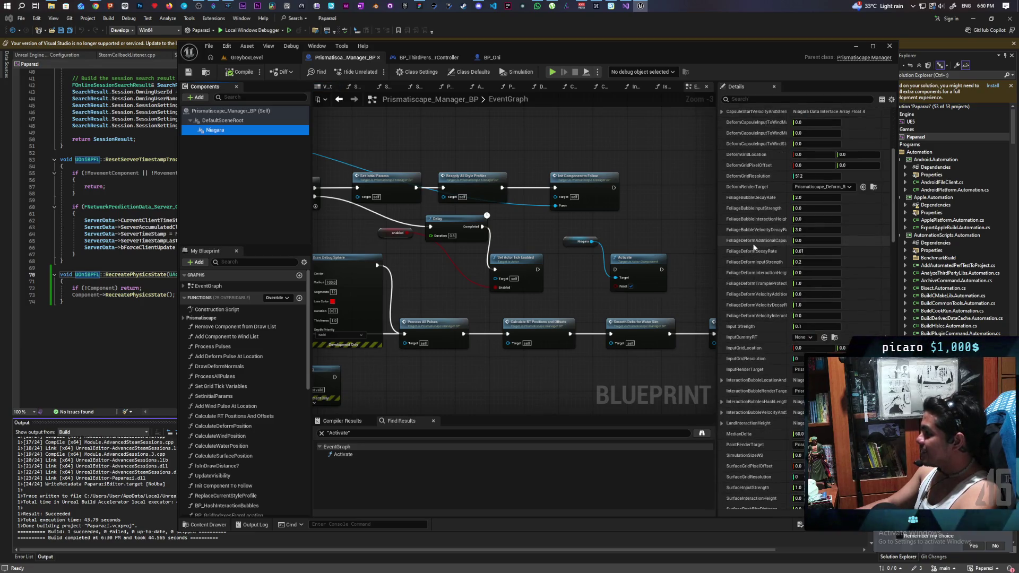
pyautogui.scroll(-15, 754, 247)
pyautogui.scroll(-12, 753, 251)
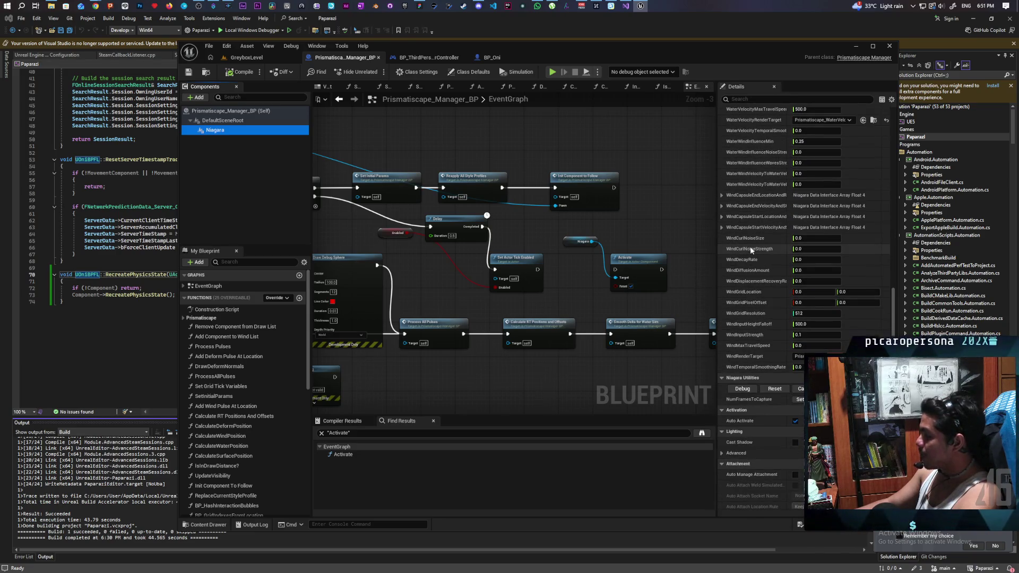
pyautogui.scroll(-4, 751, 251)
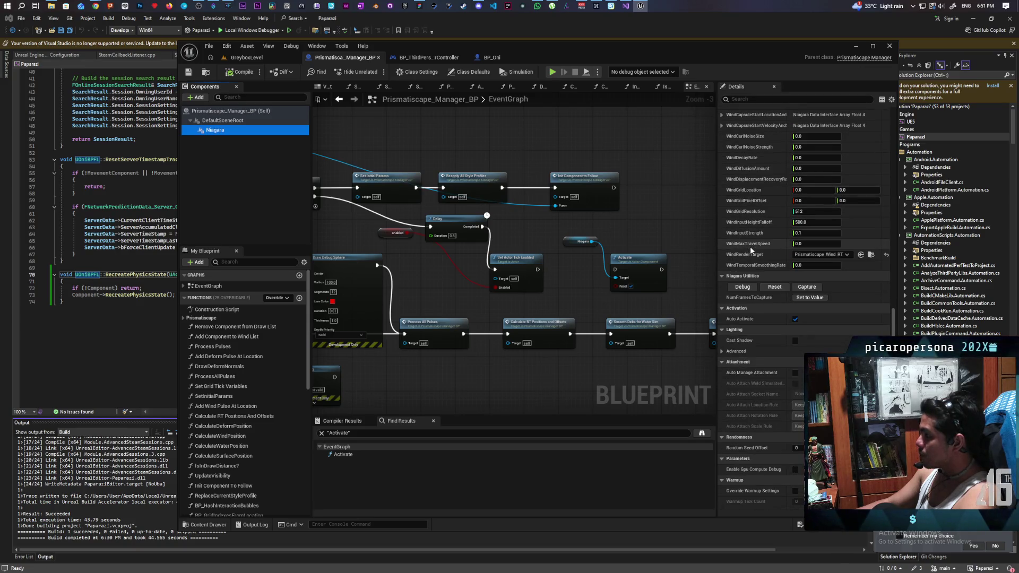
pyautogui.scroll(-3, 751, 248)
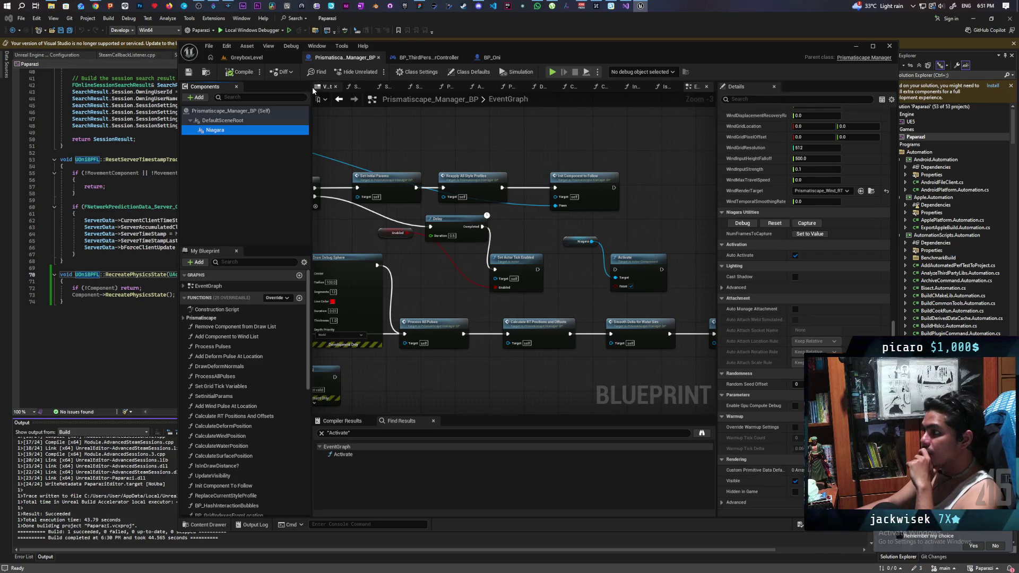
pyautogui.moveTo(507, 224); pyautogui.dragTo(693, 241)
# Step: Pan through the BeginPlay, Delay and Activate nodes and inspect the Init Component To Follow function
pyautogui.moveTo(520, 229)
pyautogui.mouseDown()
pyautogui.moveTo(566, 249)
pyautogui.moveTo(404, 234)
pyautogui.moveTo(462, 246)
pyautogui.moveTo(451, 245)
pyautogui.mouseUp()
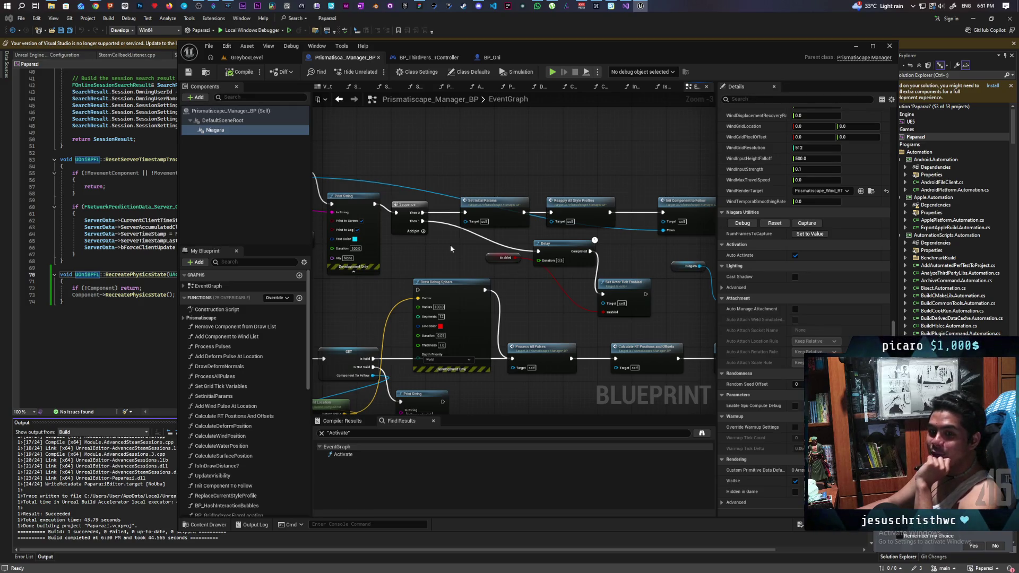
pyautogui.moveTo(450, 245); pyautogui.dragTo(507, 275)
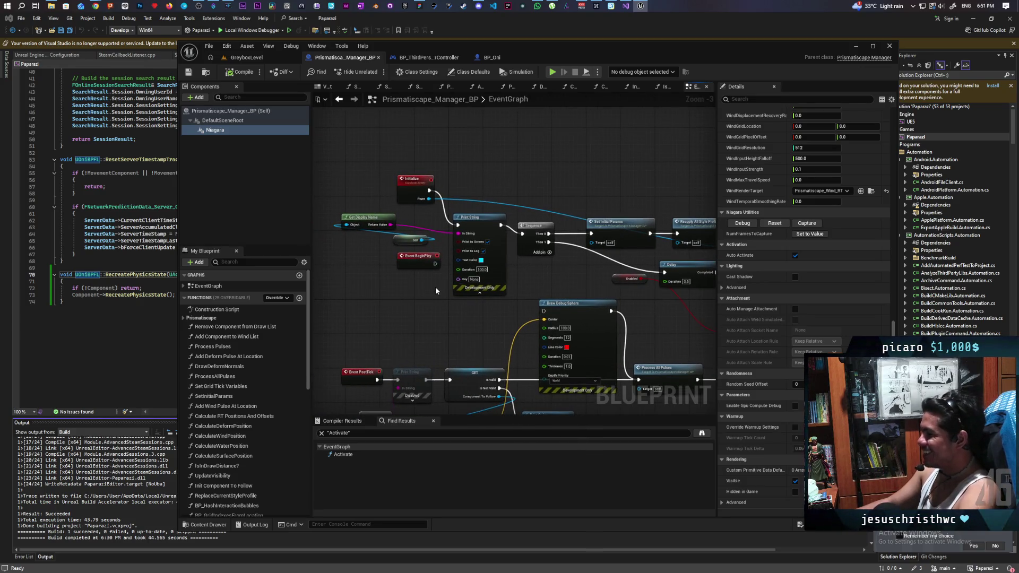
pyautogui.moveTo(437, 288); pyautogui.dragTo(247, 295)
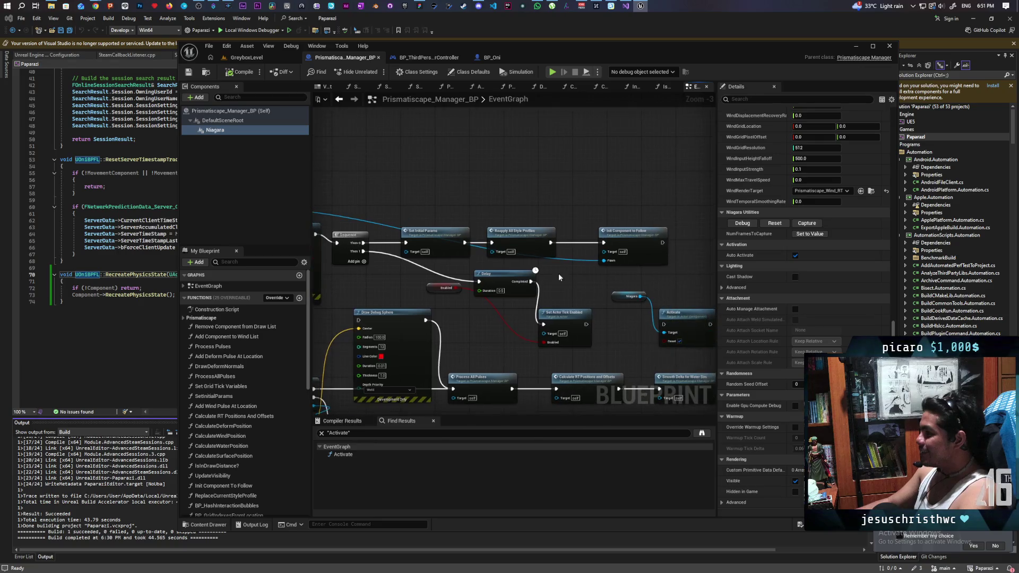
pyautogui.doubleClick(613, 238)
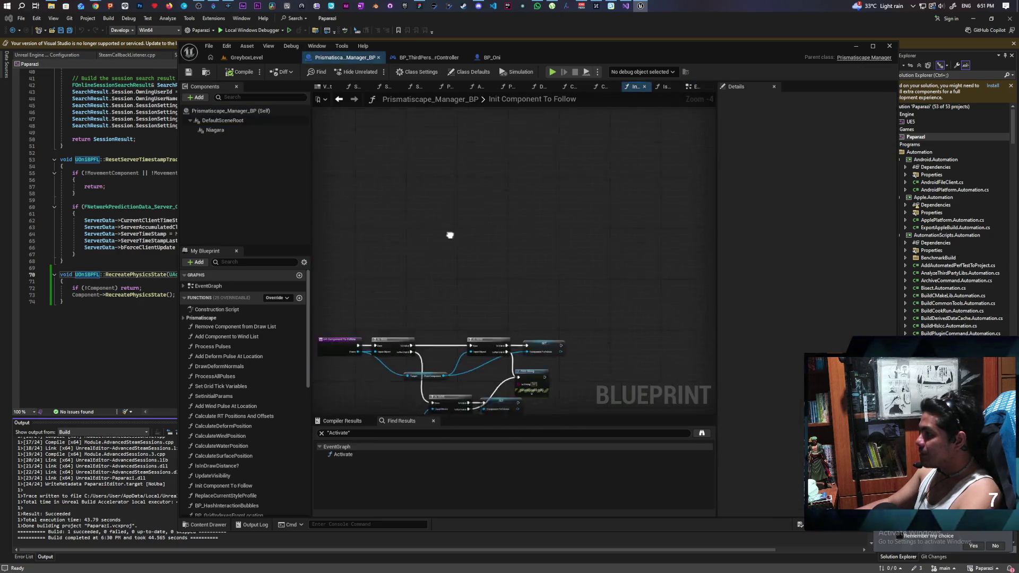
pyautogui.moveTo(431, 237); pyautogui.dragTo(489, 162)
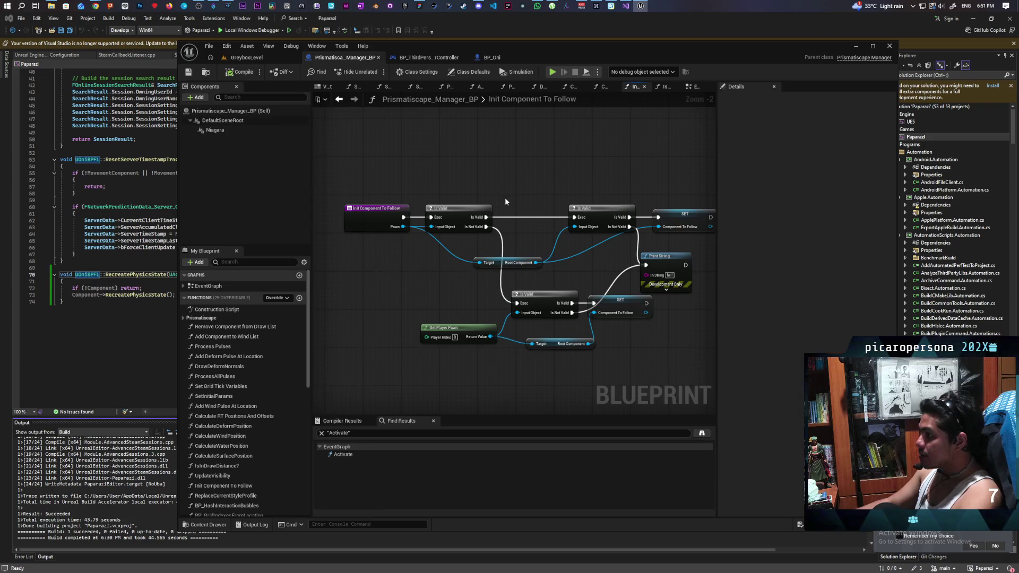
pyautogui.moveTo(504, 202); pyautogui.dragTo(490, 205)
# Step: Back in the event graph, trace BeginPlay's wiring to Activate, then return to GreyboxLevel
pyautogui.click(339, 99)
pyautogui.moveTo(459, 248); pyautogui.dragTo(482, 211)
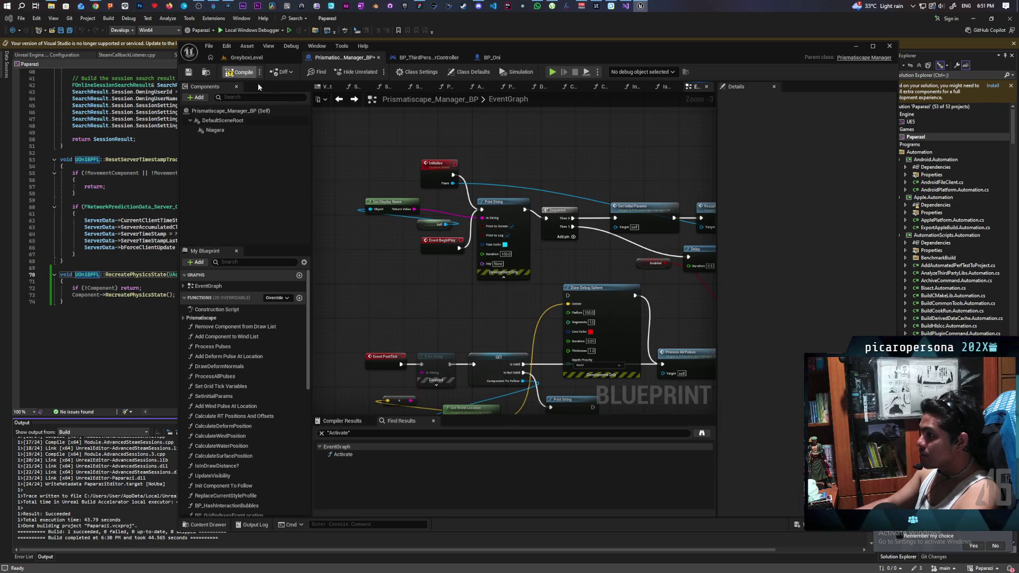
pyautogui.moveTo(548, 150)
pyautogui.mouseDown()
pyautogui.moveTo(412, 146)
pyautogui.moveTo(454, 144)
pyautogui.mouseUp()
pyautogui.moveTo(542, 156); pyautogui.dragTo(426, 155)
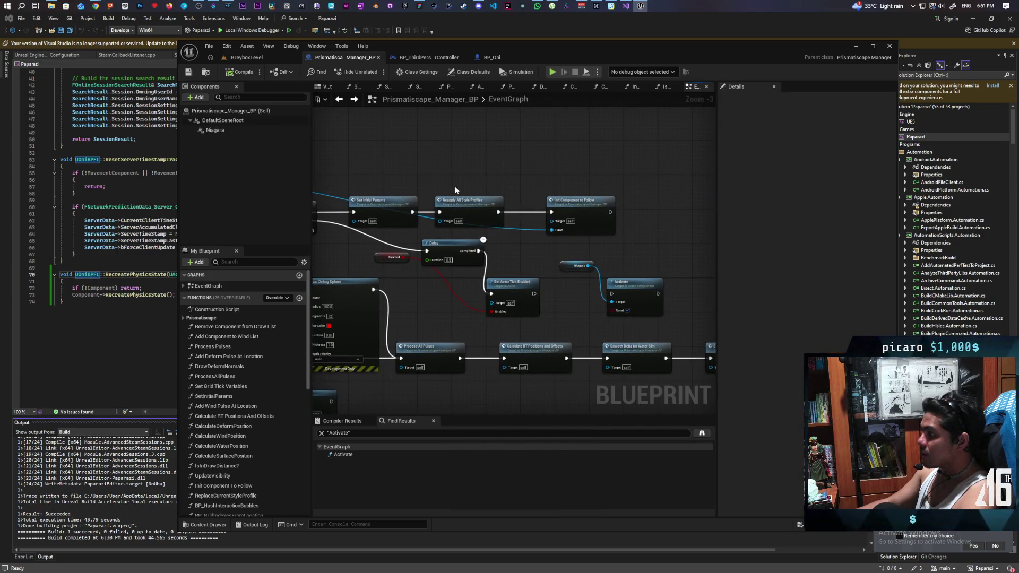
pyautogui.moveTo(521, 248)
pyautogui.mouseDown()
pyautogui.moveTo(586, 245)
pyautogui.moveTo(580, 232)
pyautogui.mouseUp()
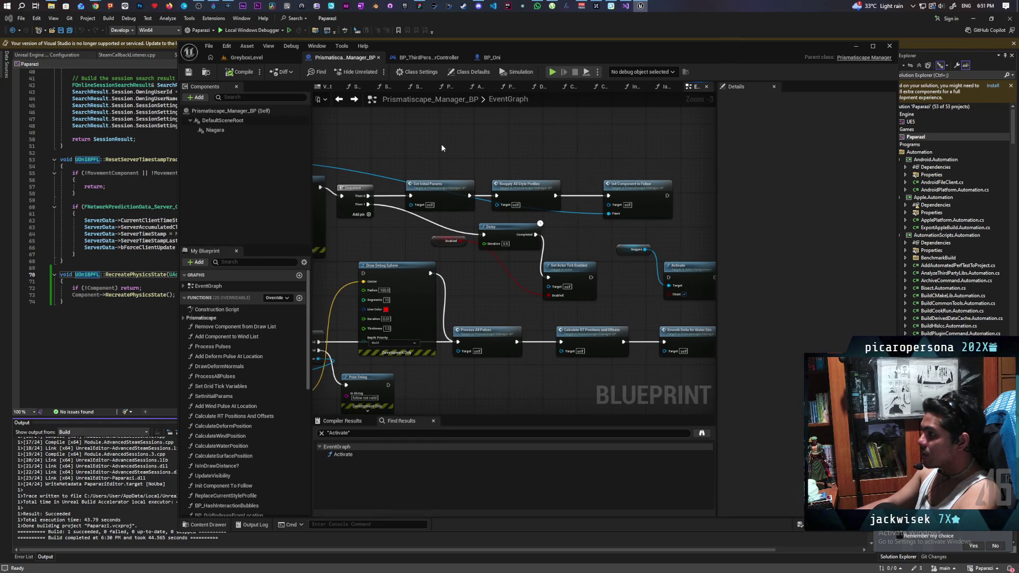
pyautogui.click(244, 58)
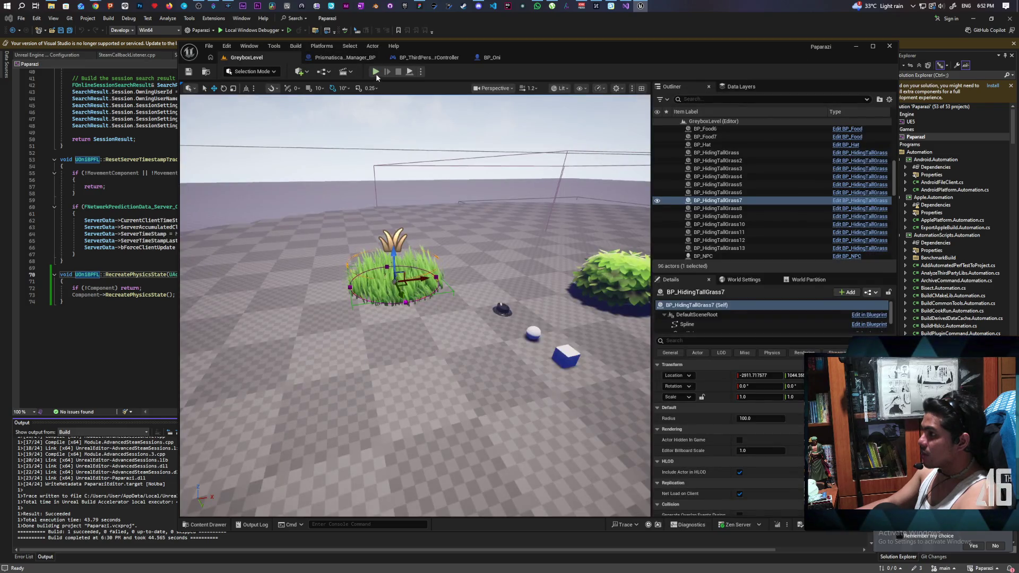
# Step: Run a multiplayer play test, walk the character toward the grass, then stop
pyautogui.click(376, 73)
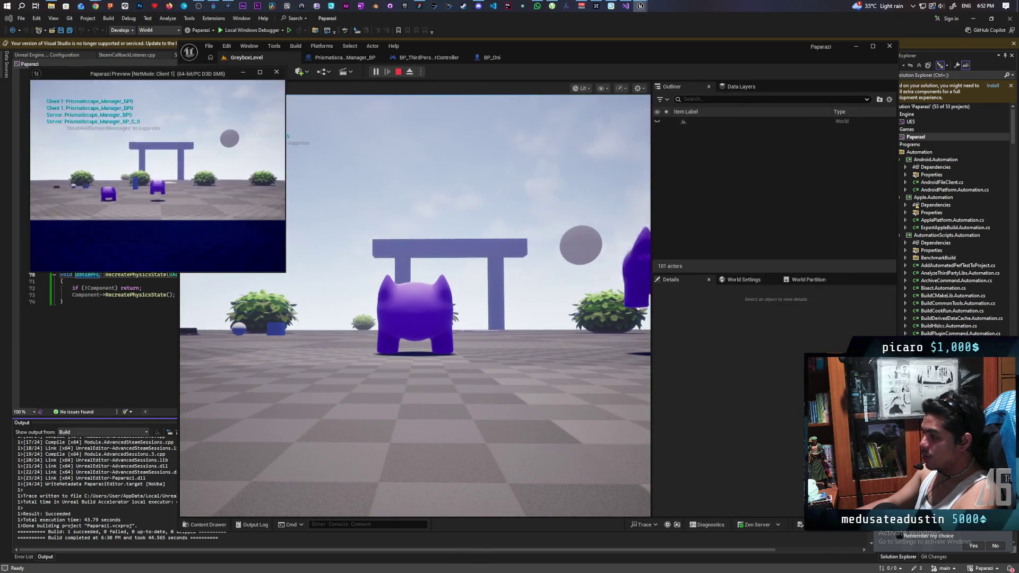
pyautogui.click(415, 306)
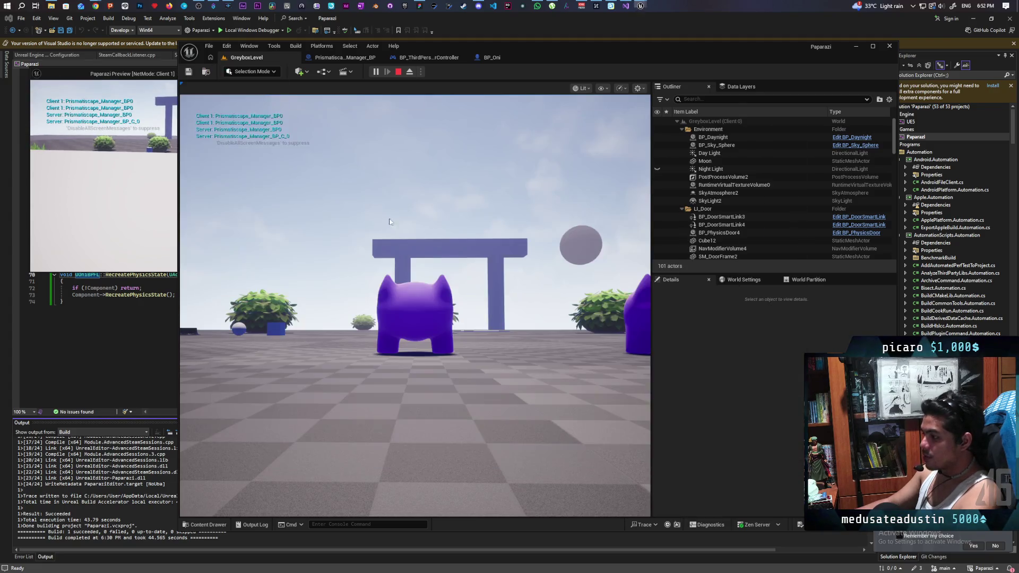
pyautogui.press('w')
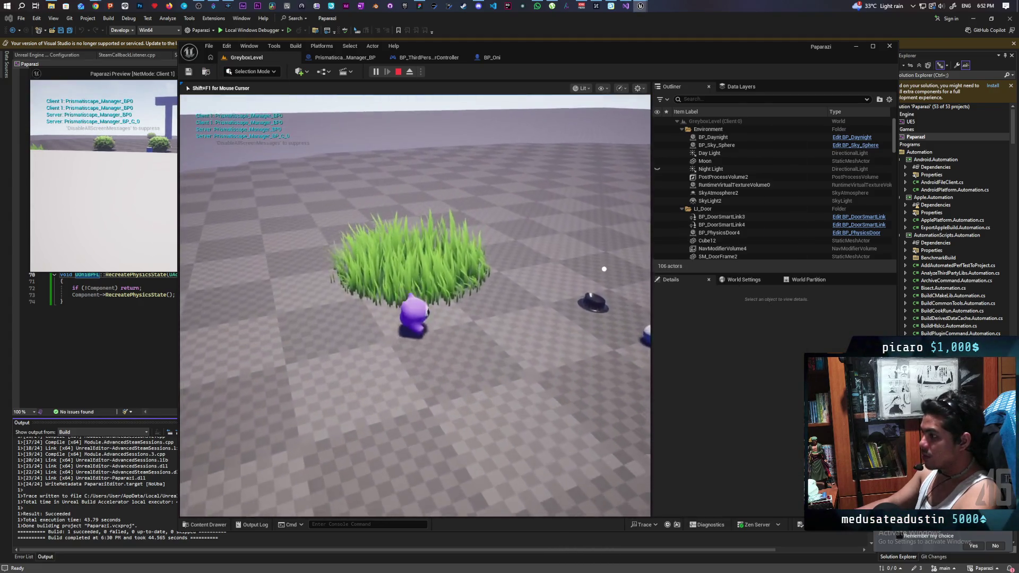
pyautogui.press('w')
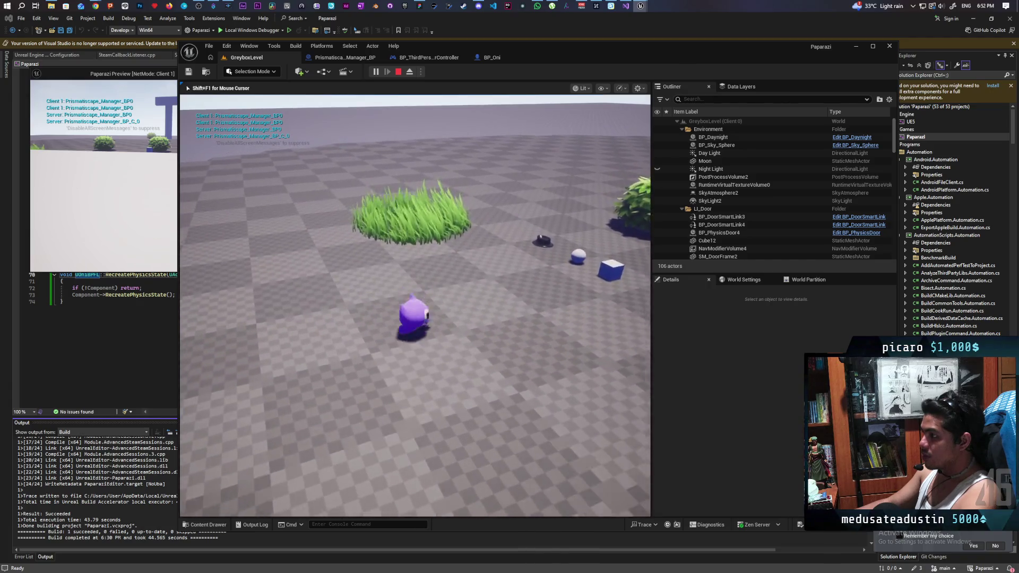
pyautogui.press('Escape')
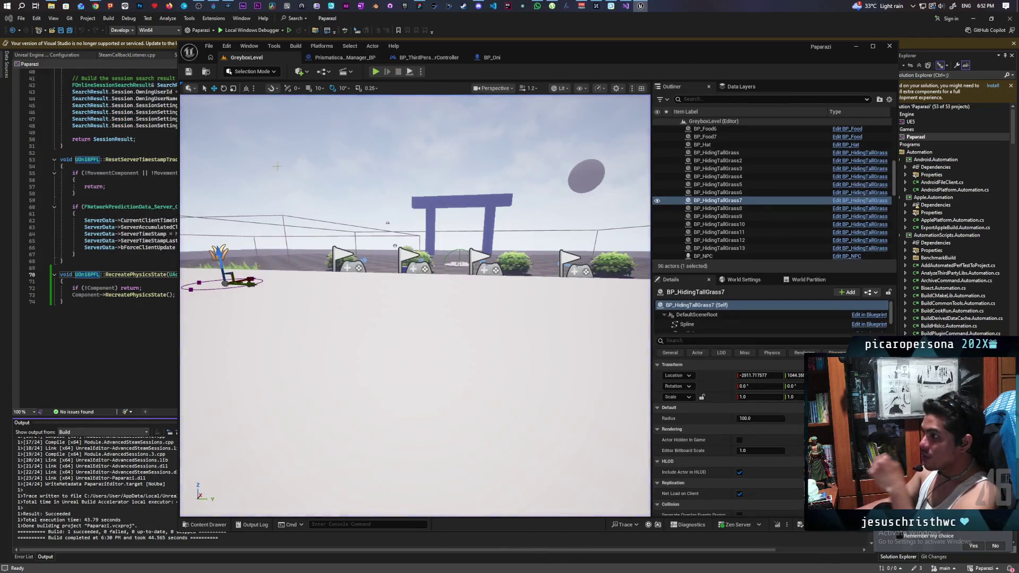
# Step: Break the Initialize→Print String exec wire in the manager graph and start a new multiplayer play session
pyautogui.click(332, 59)
pyautogui.moveTo(429, 159); pyautogui.dragTo(613, 164)
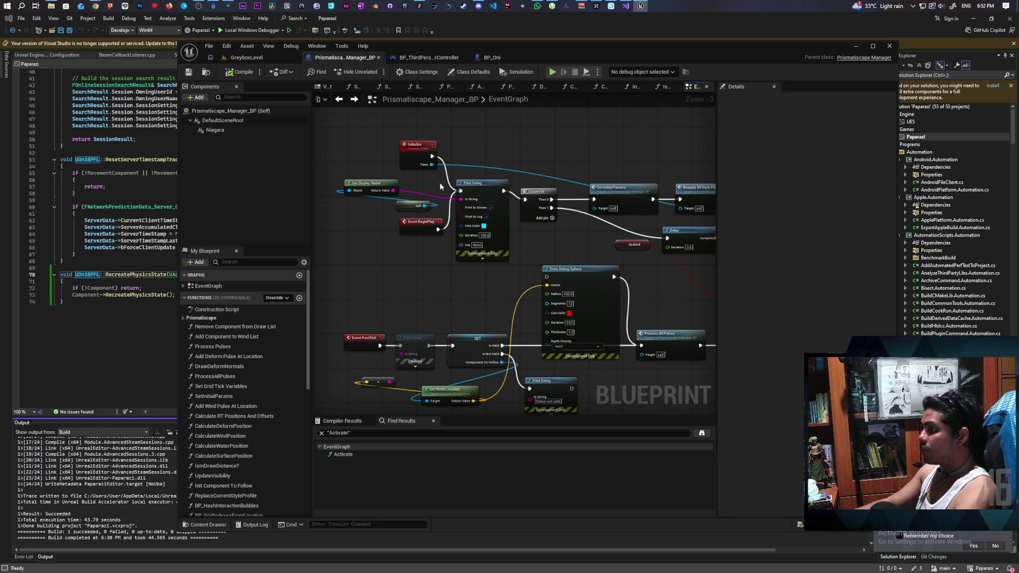
pyautogui.moveTo(461, 190); pyautogui.dragTo(515, 162)
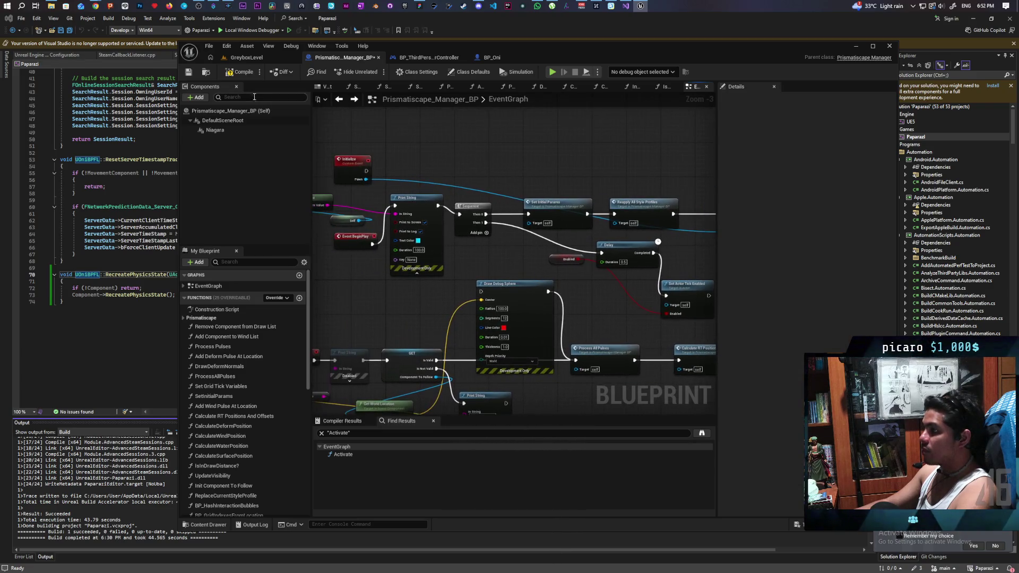
pyautogui.click(265, 56)
pyautogui.click(374, 71)
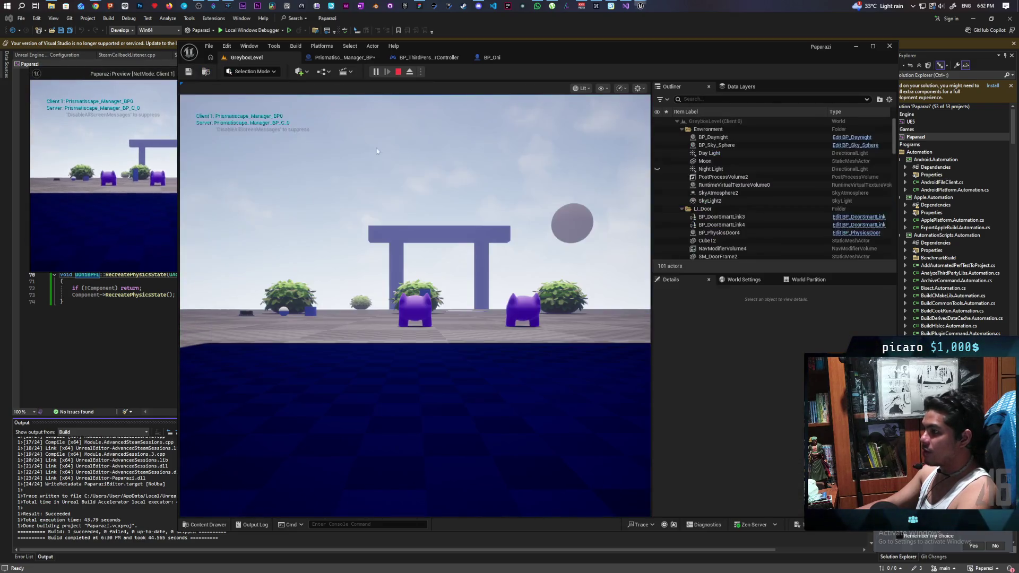
# Step: Walk the purple character back and forth through the grass, stop play, and open BP_Oni
pyautogui.press('w')
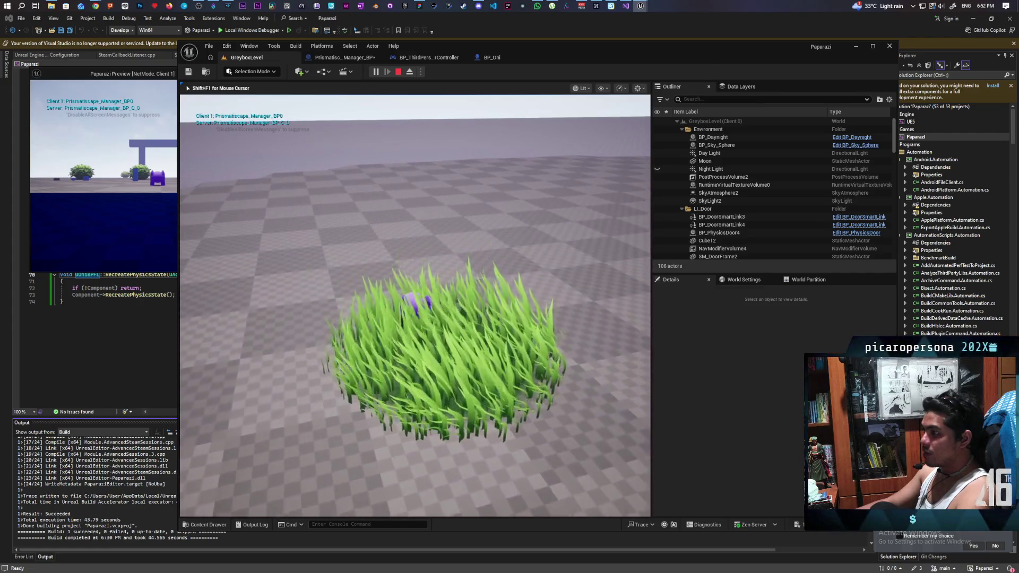
pyautogui.press('s')
pyautogui.press('w')
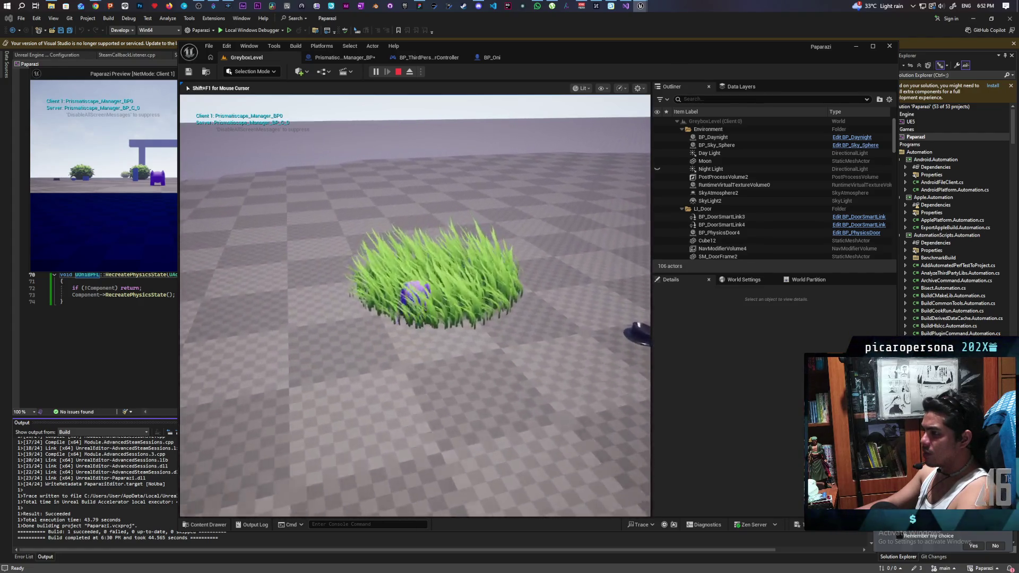
pyautogui.press('w')
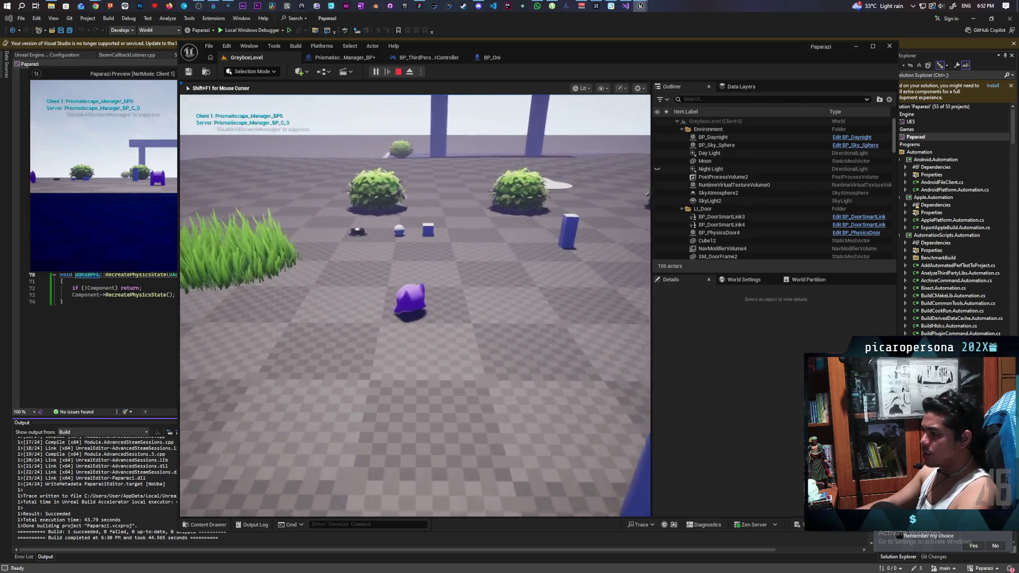
pyautogui.press('s')
pyautogui.press('w')
pyautogui.press('w')
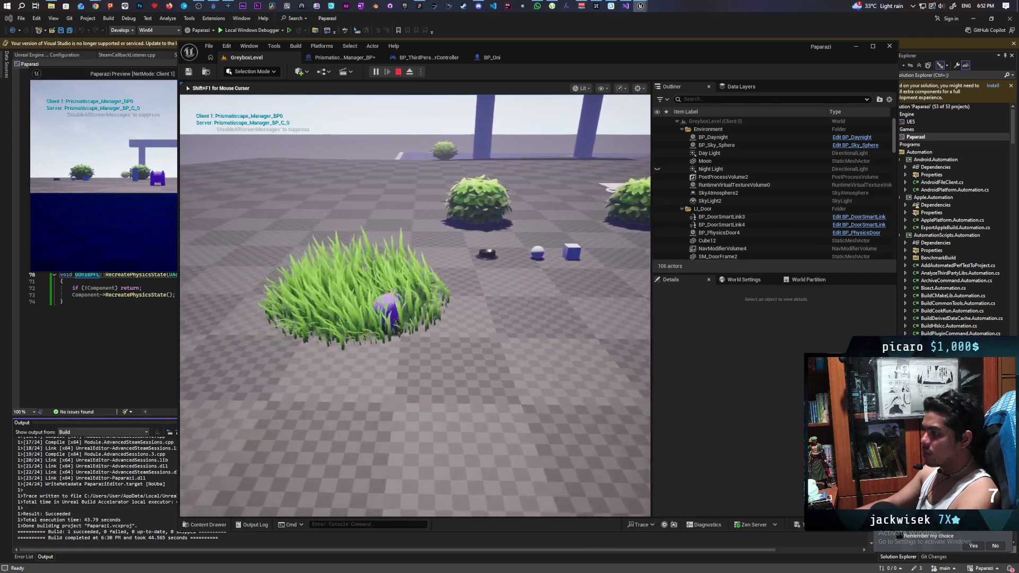
pyautogui.press('s')
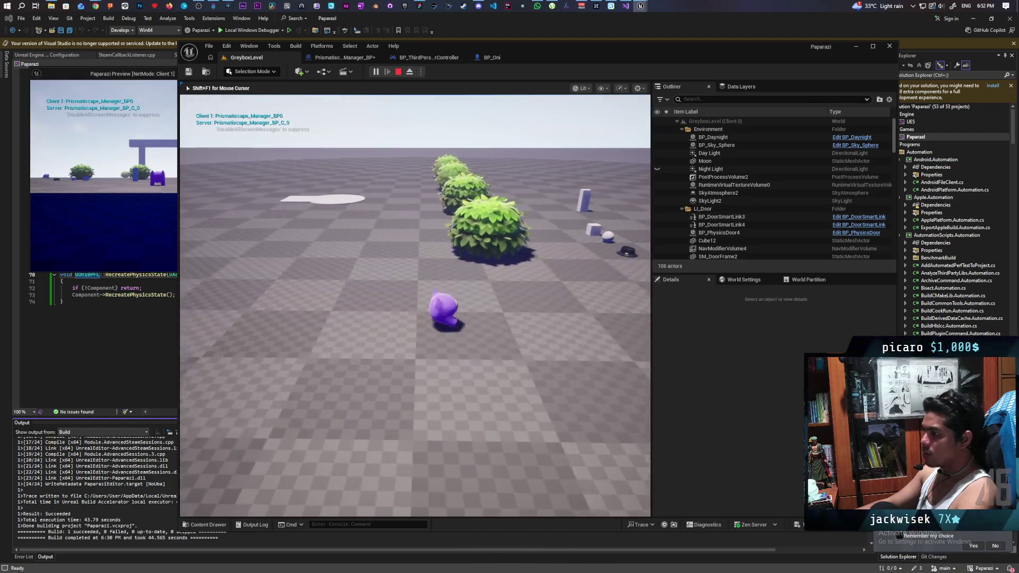
pyautogui.press('Escape')
pyautogui.click(500, 59)
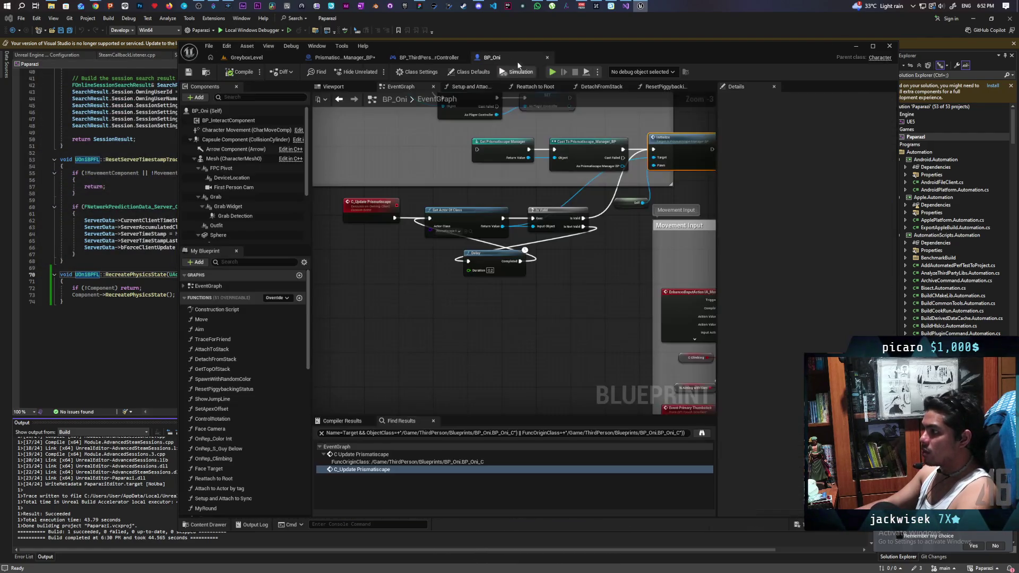
# Step: Move the Enabled node aside, place Niagara Activate right after Init Component To Follow, and save
pyautogui.click(344, 58)
pyautogui.moveTo(510, 184); pyautogui.dragTo(533, 201)
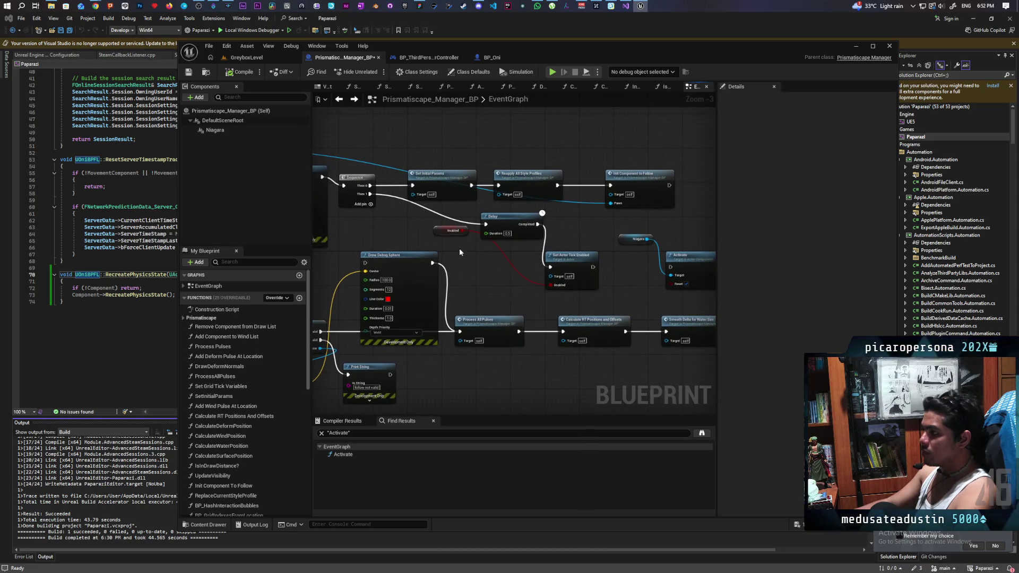
pyautogui.moveTo(442, 230); pyautogui.dragTo(487, 281)
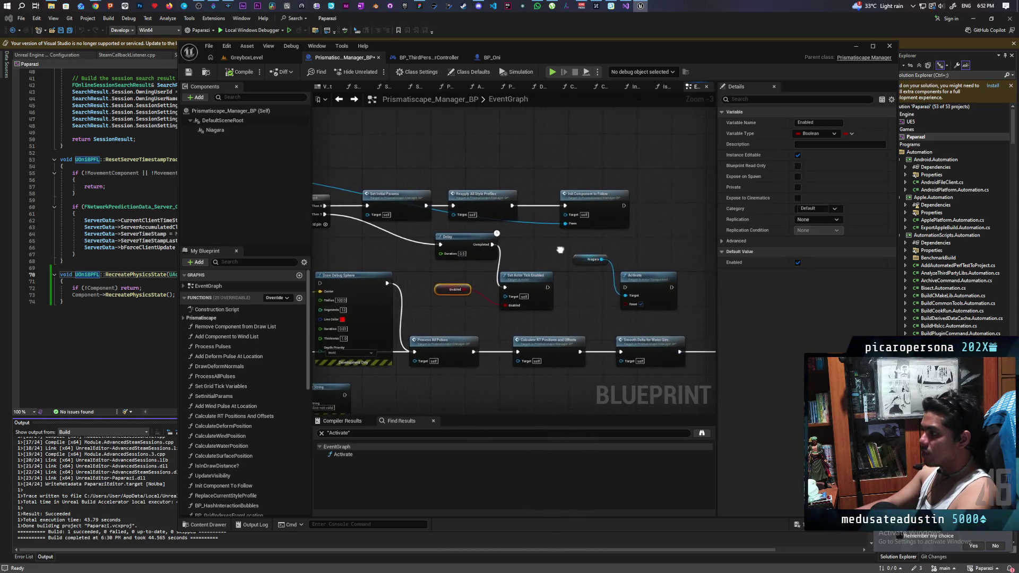
pyautogui.moveTo(685, 308); pyautogui.dragTo(563, 250)
pyautogui.moveTo(642, 276)
pyautogui.mouseDown()
pyautogui.moveTo(667, 190)
pyautogui.moveTo(639, 207)
pyautogui.moveTo(650, 205)
pyautogui.mouseUp()
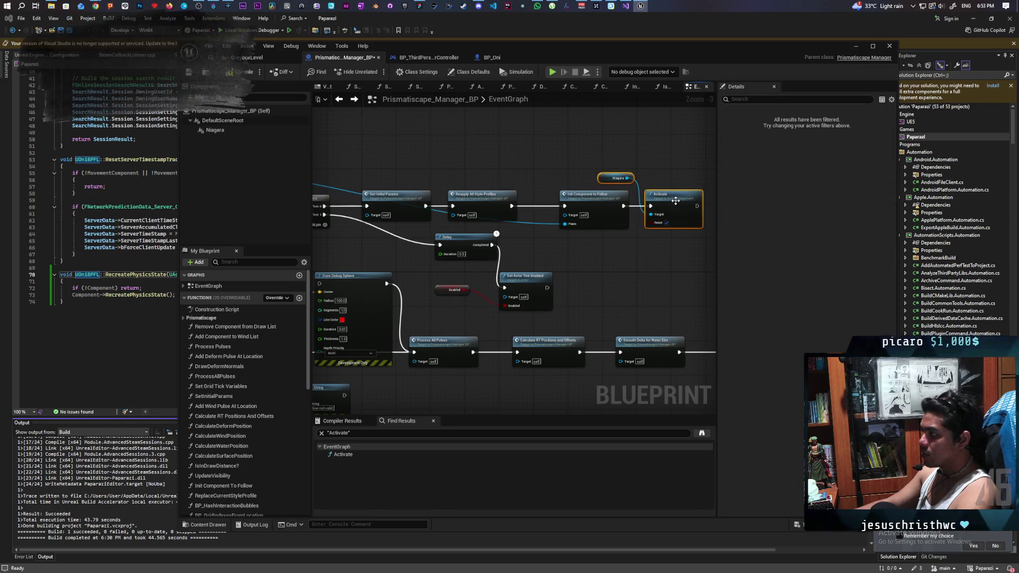
pyautogui.moveTo(380, 169)
pyautogui.mouseDown()
pyautogui.moveTo(556, 150)
pyautogui.moveTo(522, 143)
pyautogui.moveTo(559, 147)
pyautogui.mouseUp()
pyautogui.hotkey('ctrl', 's')
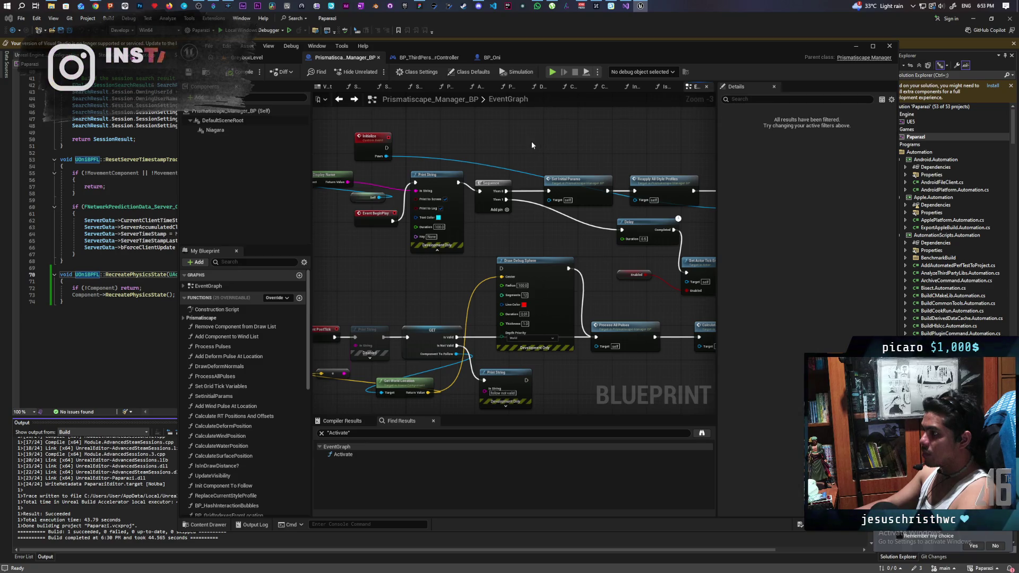
# Step: Leave the manager event graph and return to the GreyboxLevel level editor
pyautogui.moveTo(533, 145); pyautogui.dragTo(545, 143)
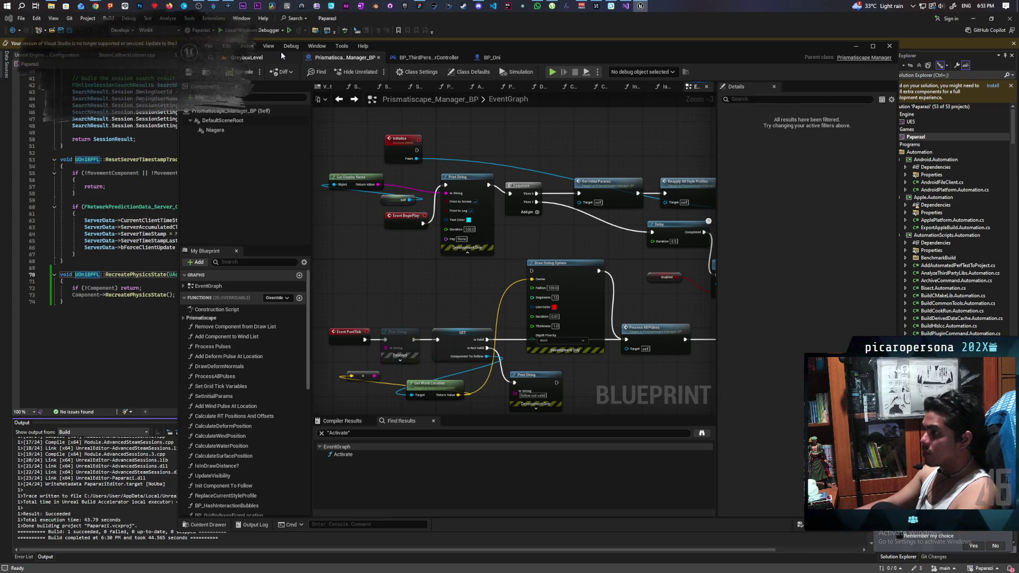
pyautogui.click(263, 56)
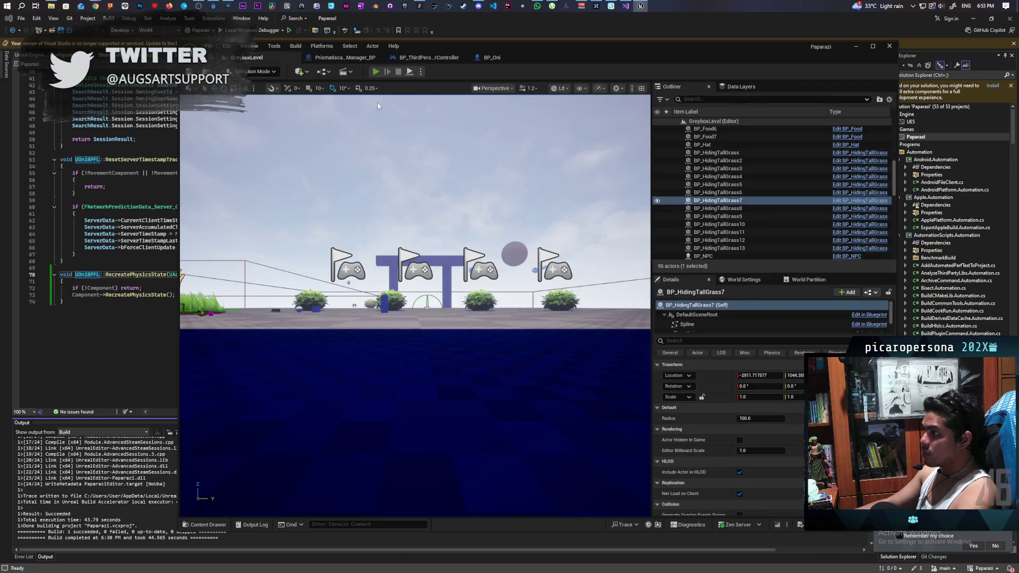
# Step: Play with a client window, walk both creatures toward the grass with WASD, then stop
pyautogui.click(375, 72)
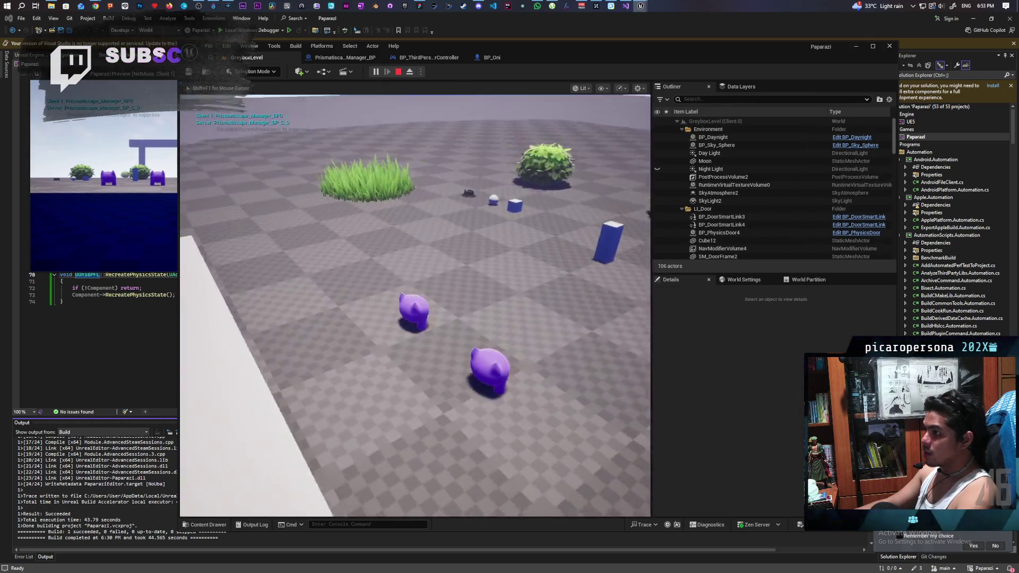
pyautogui.press('w')
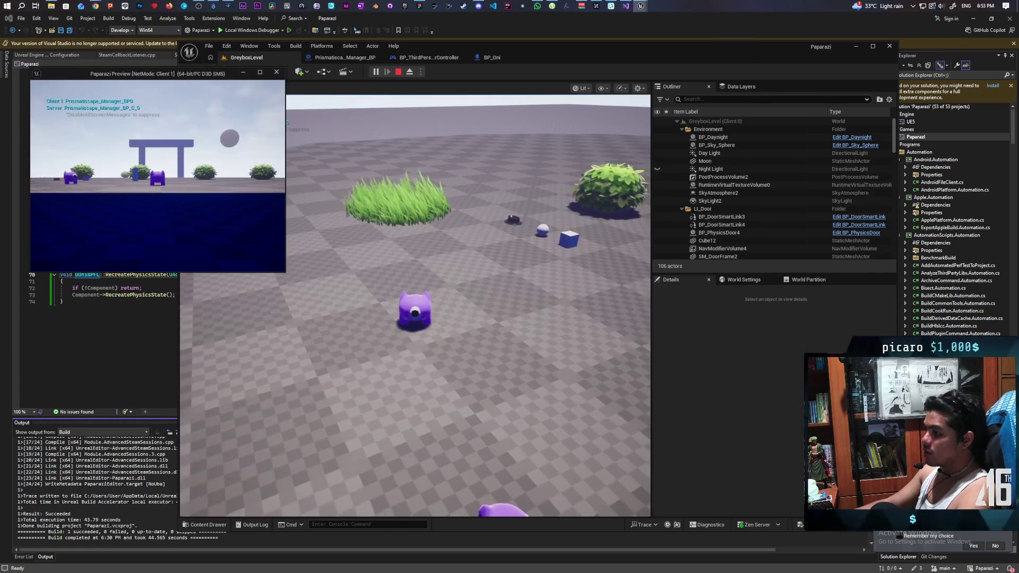
pyautogui.press('w')
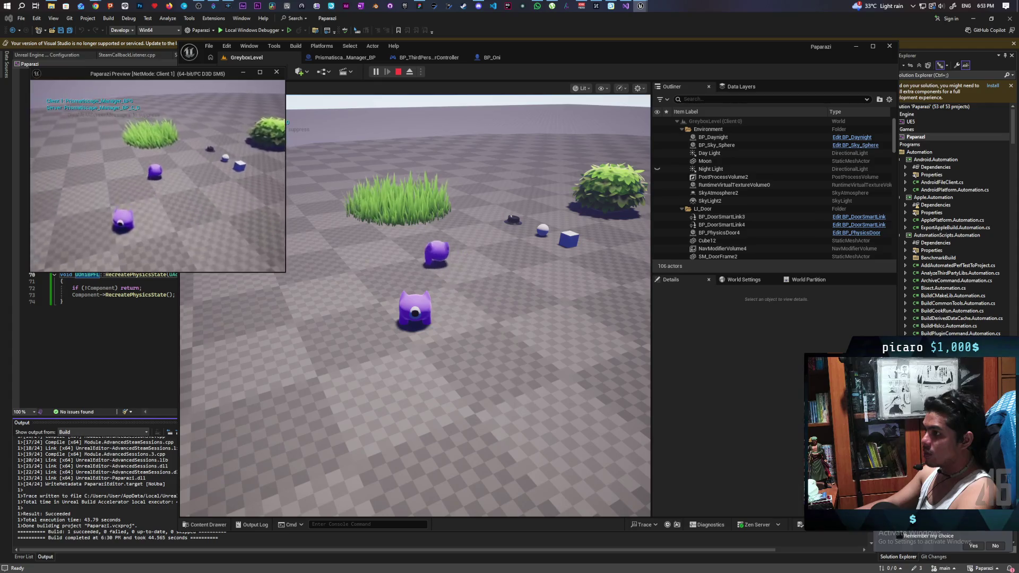
pyautogui.press('a')
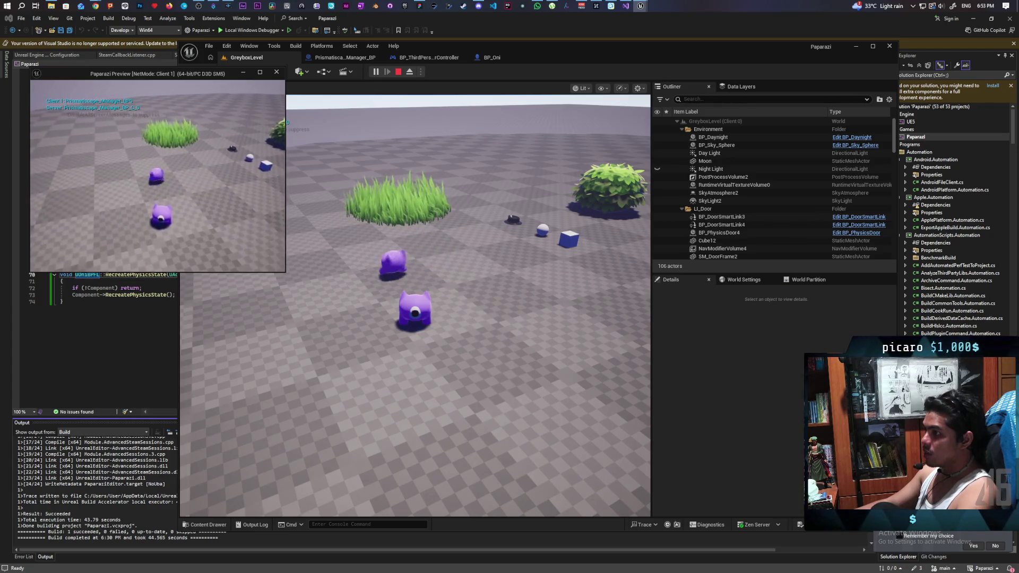
pyautogui.press('d')
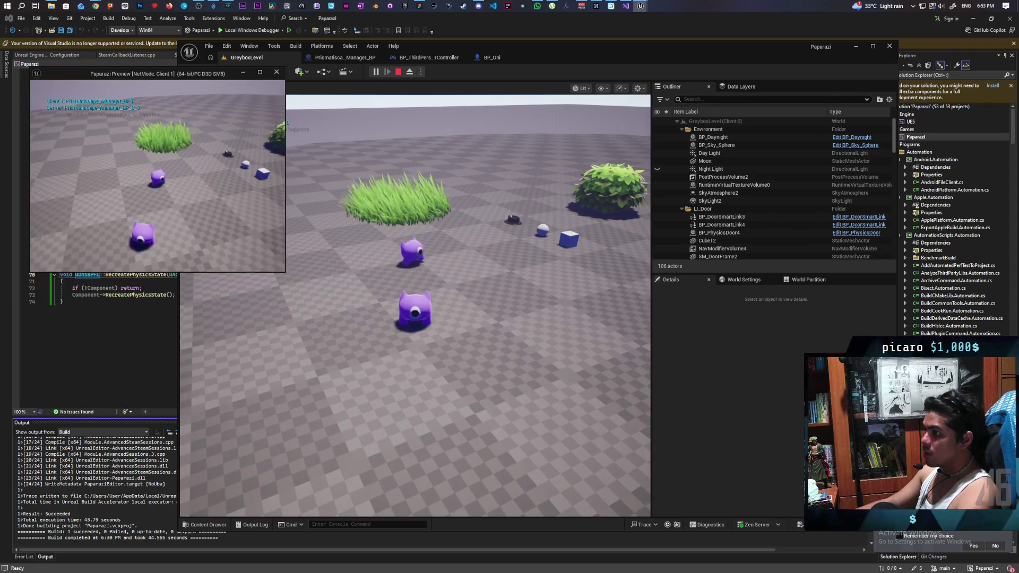
pyautogui.press('Escape')
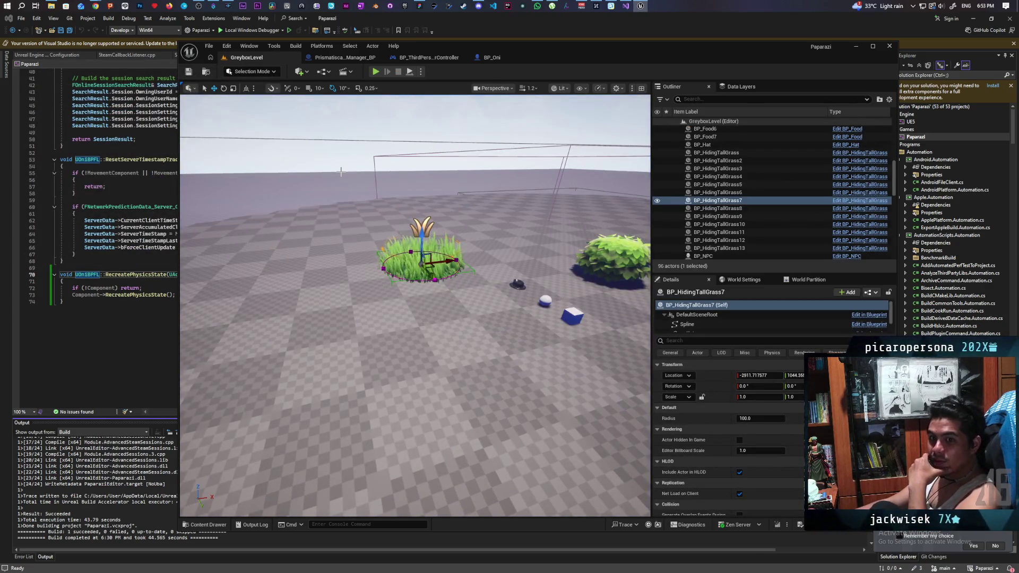
# Step: Zoom out over the BP_Oni graph, then switch back to Prismatiscape_Manager_BP
pyautogui.click(493, 59)
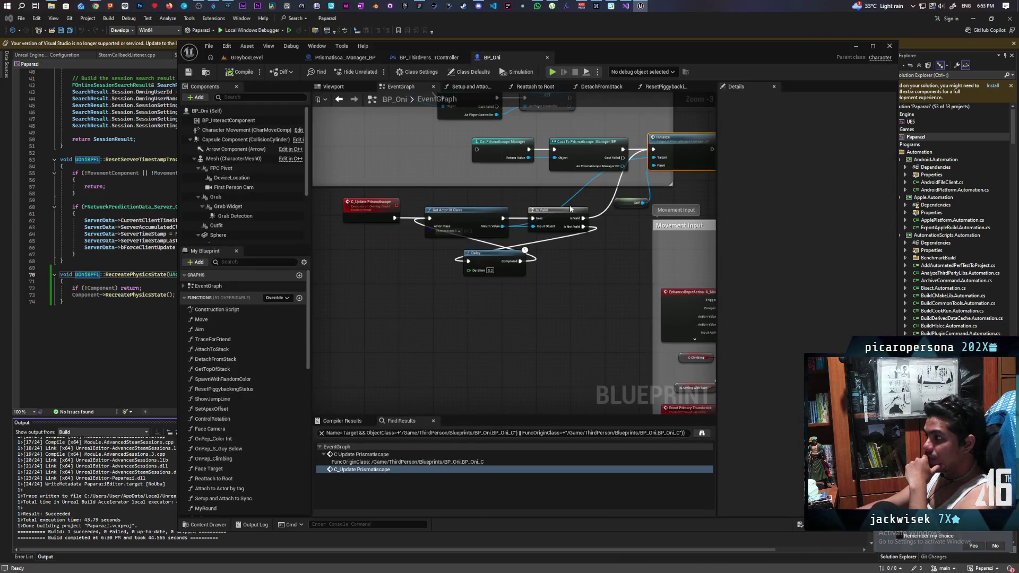
pyautogui.scroll(-2, 571, 209)
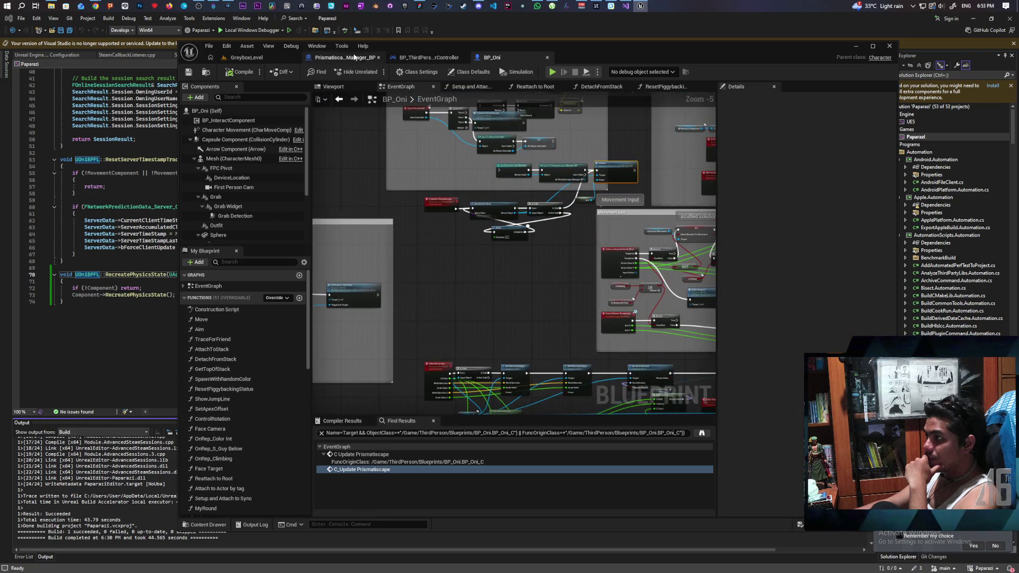
pyautogui.click(357, 58)
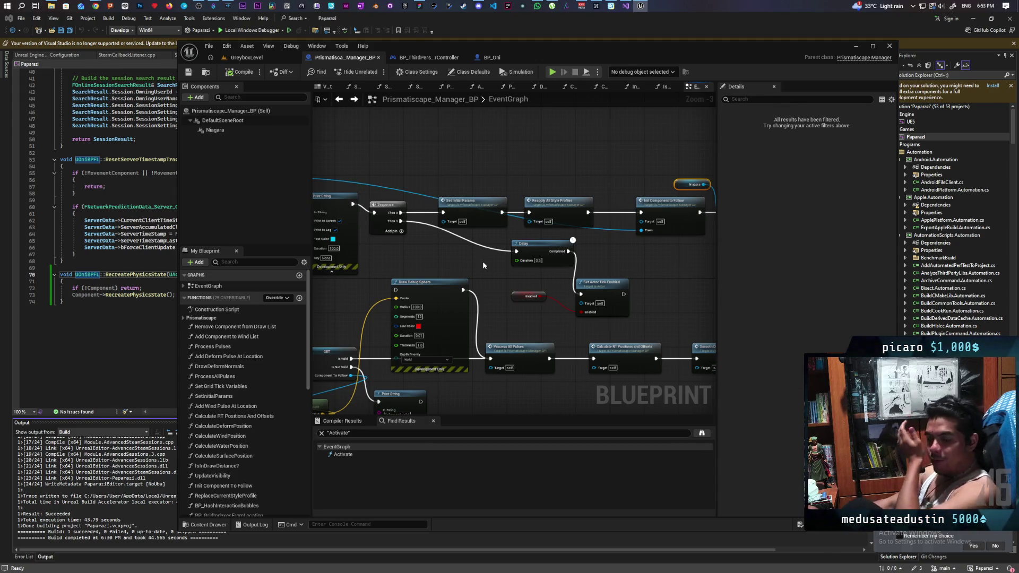
# Step: Pan past the Initialize and BeginPlay nodes and enter the Init Component To Follow function
pyautogui.moveTo(482, 261)
pyautogui.mouseDown()
pyautogui.moveTo(566, 322)
pyautogui.moveTo(637, 275)
pyautogui.moveTo(637, 258)
pyautogui.moveTo(368, 271)
pyautogui.moveTo(589, 270)
pyautogui.moveTo(448, 273)
pyautogui.mouseUp()
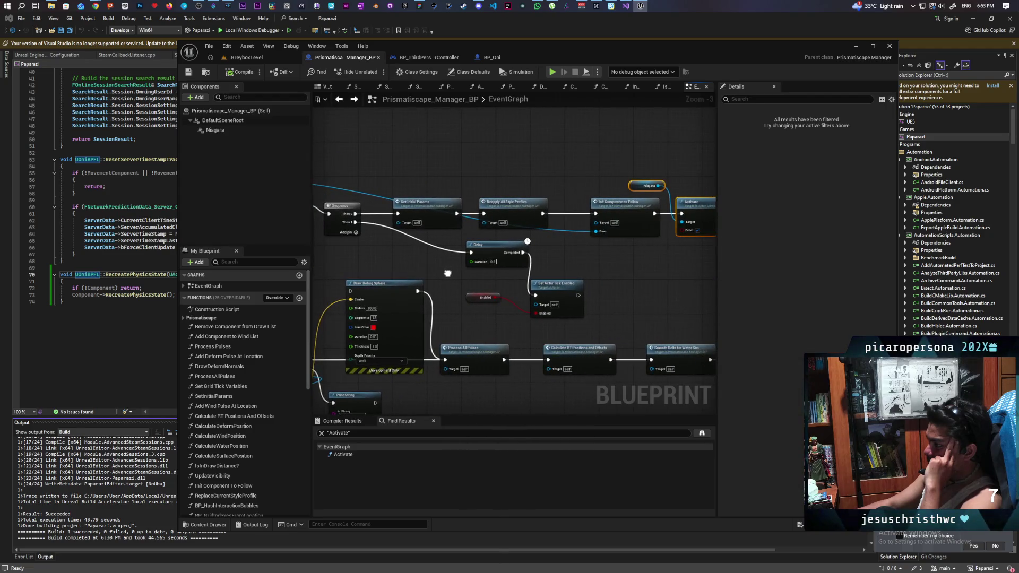
pyautogui.moveTo(660, 287); pyautogui.dragTo(629, 286)
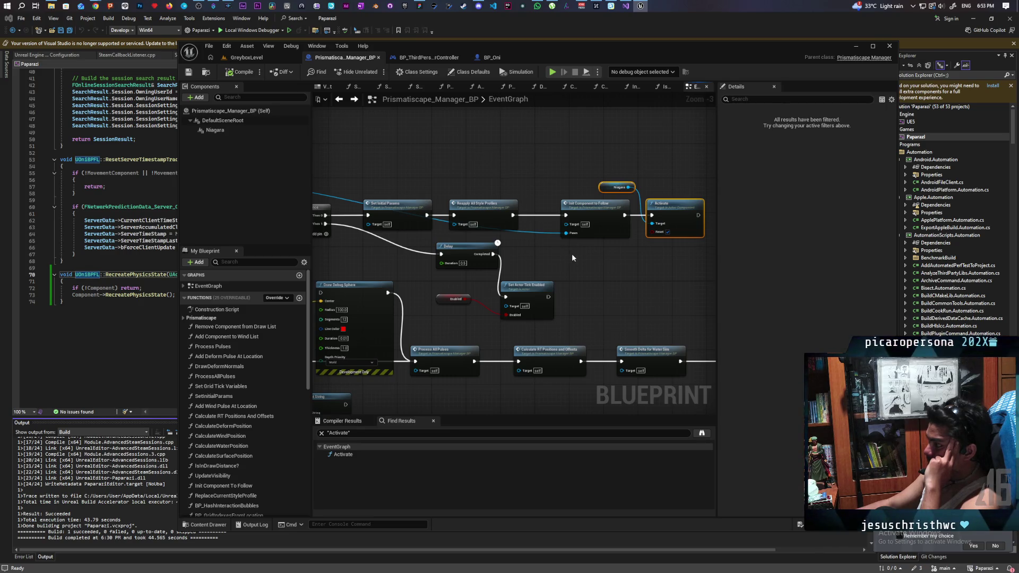
pyautogui.doubleClick(573, 219)
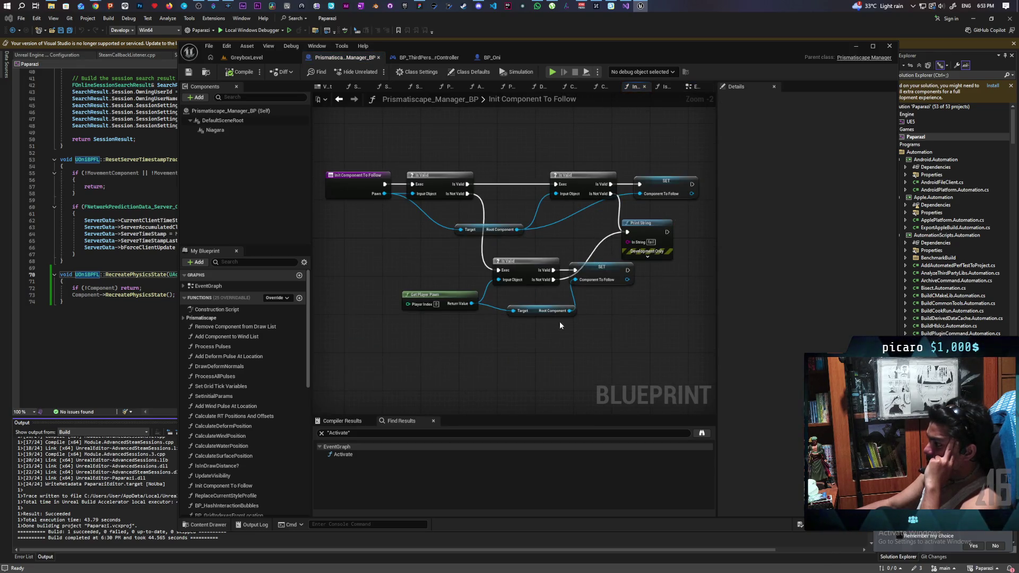
# Step: Inspect the SET and Root Component nodes in Init Component To Follow, then go back to the EventGraph
pyautogui.moveTo(590, 327); pyautogui.dragTo(595, 334)
pyautogui.click(581, 290)
pyautogui.moveTo(574, 246); pyautogui.dragTo(593, 326)
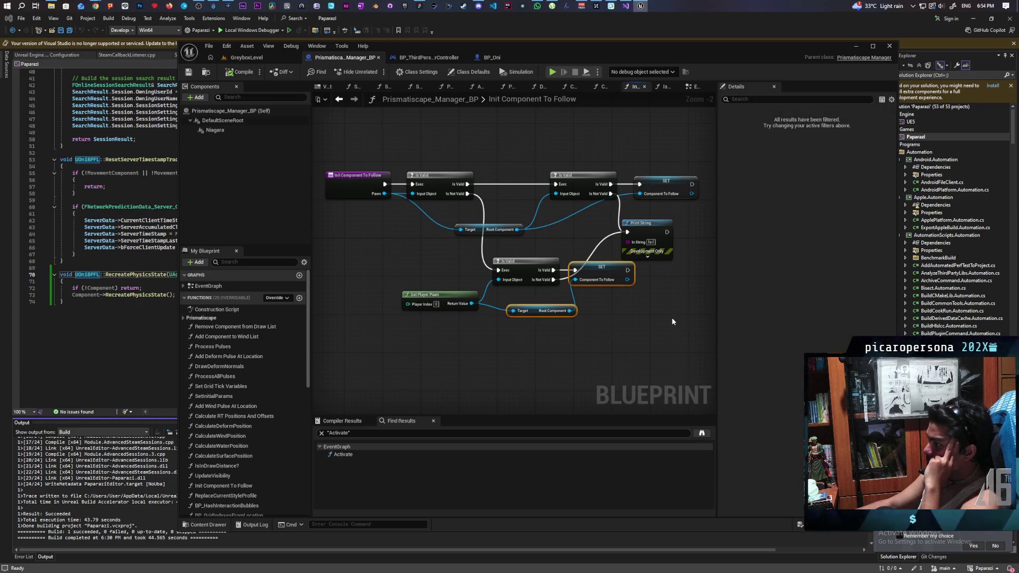
pyautogui.click(338, 101)
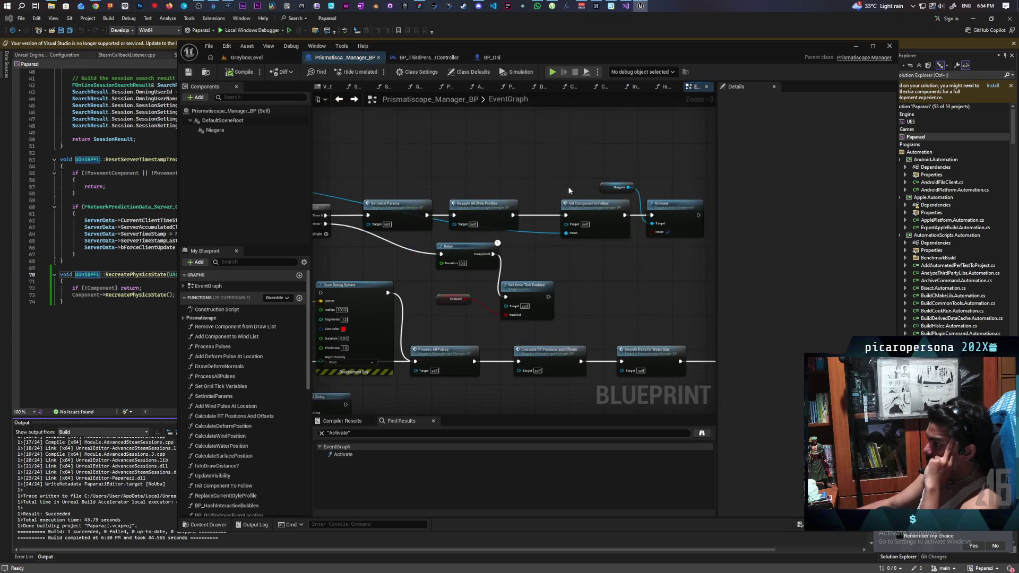
# Step: Find the Draw Debug Sphere node in the post-tick chain and delete it
pyautogui.moveTo(648, 170); pyautogui.dragTo(476, 187)
pyautogui.click(516, 190)
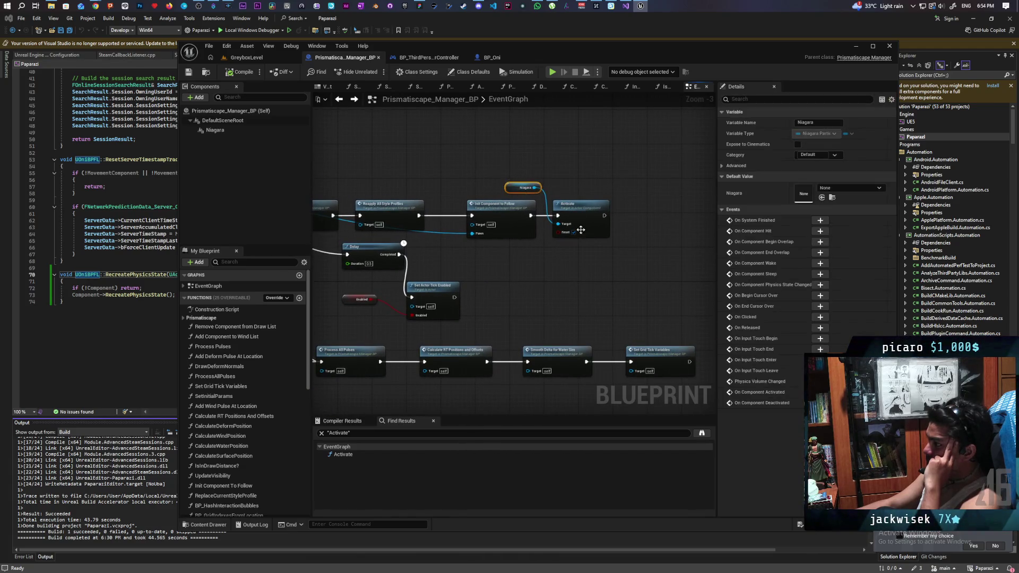
pyautogui.moveTo(540, 280)
pyautogui.mouseDown()
pyautogui.moveTo(706, 164)
pyautogui.moveTo(541, 297)
pyautogui.moveTo(709, 234)
pyautogui.moveTo(709, 224)
pyautogui.moveTo(611, 345)
pyautogui.moveTo(567, 267)
pyautogui.moveTo(709, 142)
pyautogui.mouseUp()
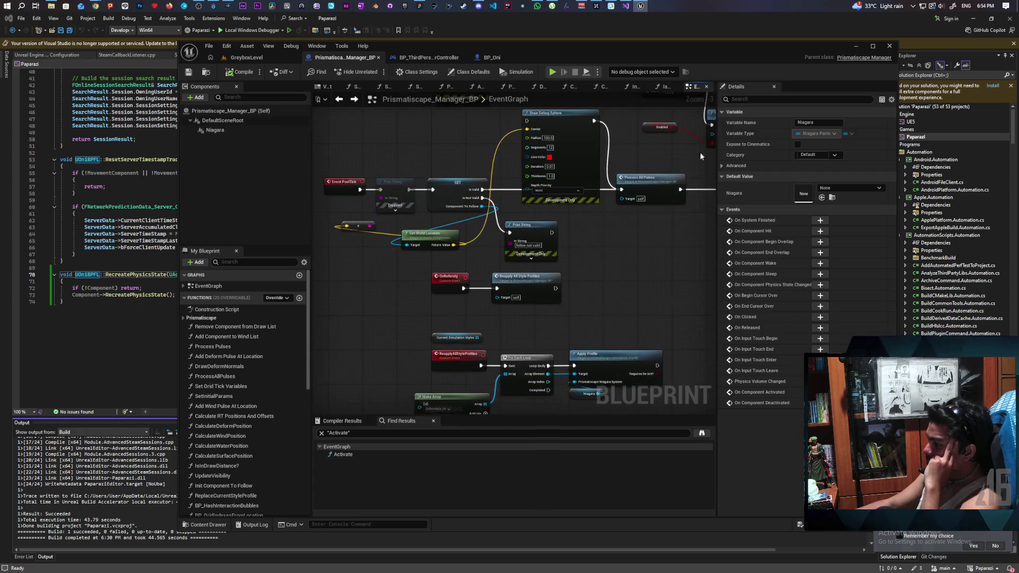
pyautogui.moveTo(471, 257)
pyautogui.mouseDown()
pyautogui.moveTo(504, 300)
pyautogui.moveTo(436, 274)
pyautogui.mouseUp()
pyautogui.scroll(1, 505, 300)
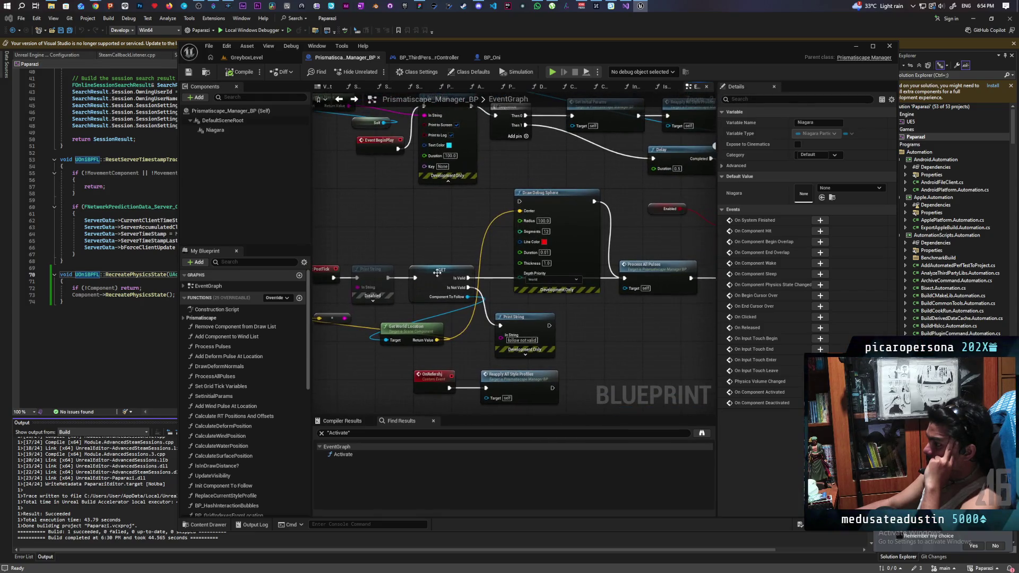
pyautogui.moveTo(466, 355); pyautogui.dragTo(464, 352)
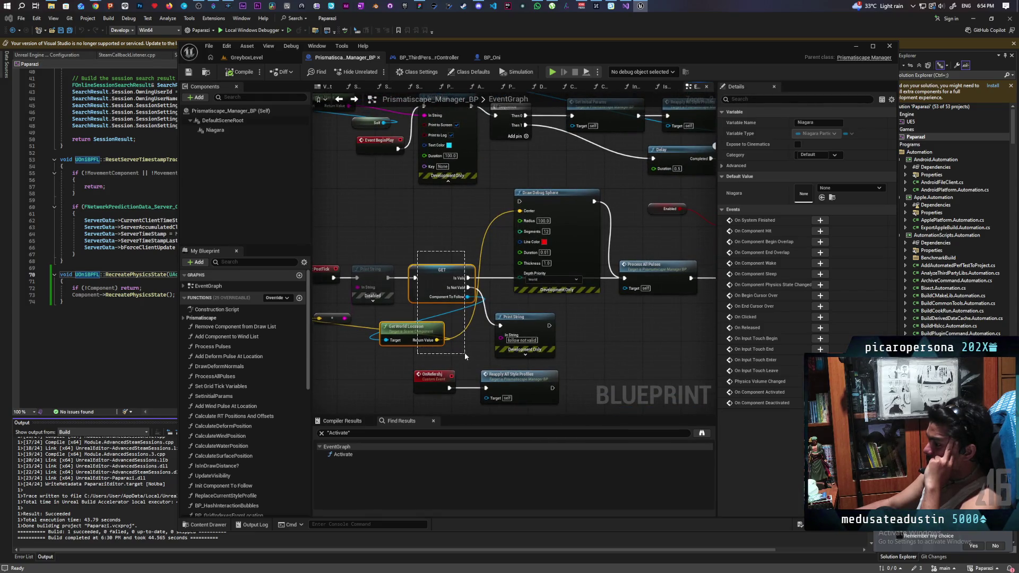
pyautogui.moveTo(558, 349); pyautogui.dragTo(515, 319)
pyautogui.click(460, 217)
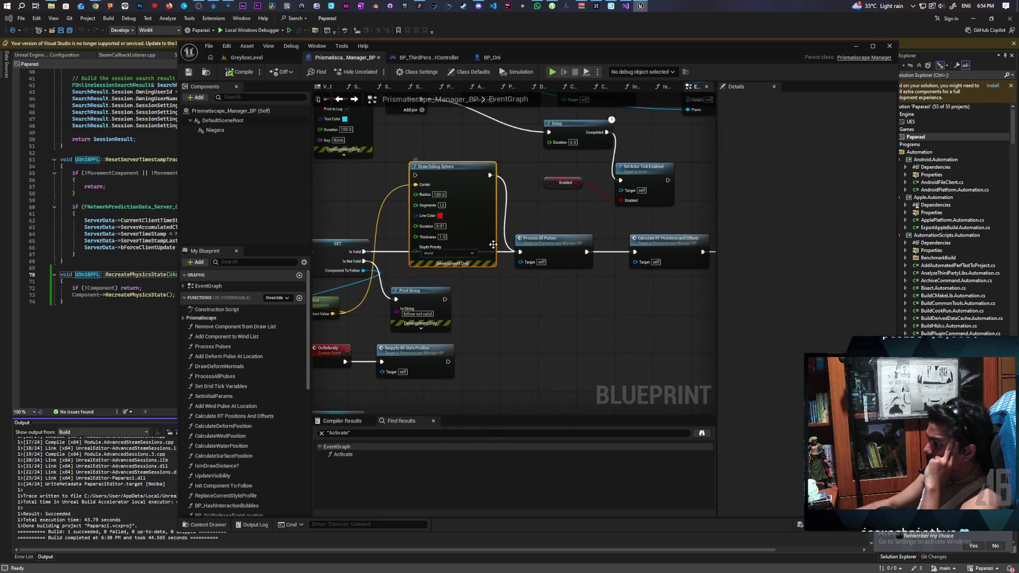
pyautogui.press('Delete')
# Step: Review the remaining graph, from Delay and Process All Pulses to the OnRefresh event
pyautogui.moveTo(470, 242)
pyautogui.mouseDown()
pyautogui.moveTo(542, 298)
pyautogui.moveTo(409, 278)
pyautogui.moveTo(691, 236)
pyautogui.mouseUp()
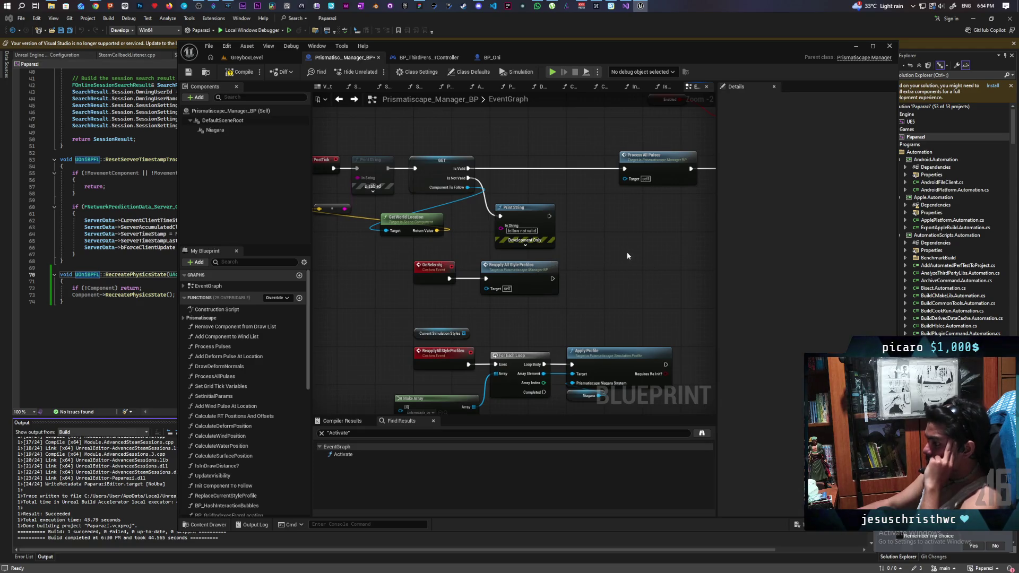
pyautogui.moveTo(618, 247)
pyautogui.mouseDown()
pyautogui.moveTo(611, 230)
pyautogui.moveTo(588, 306)
pyautogui.mouseUp()
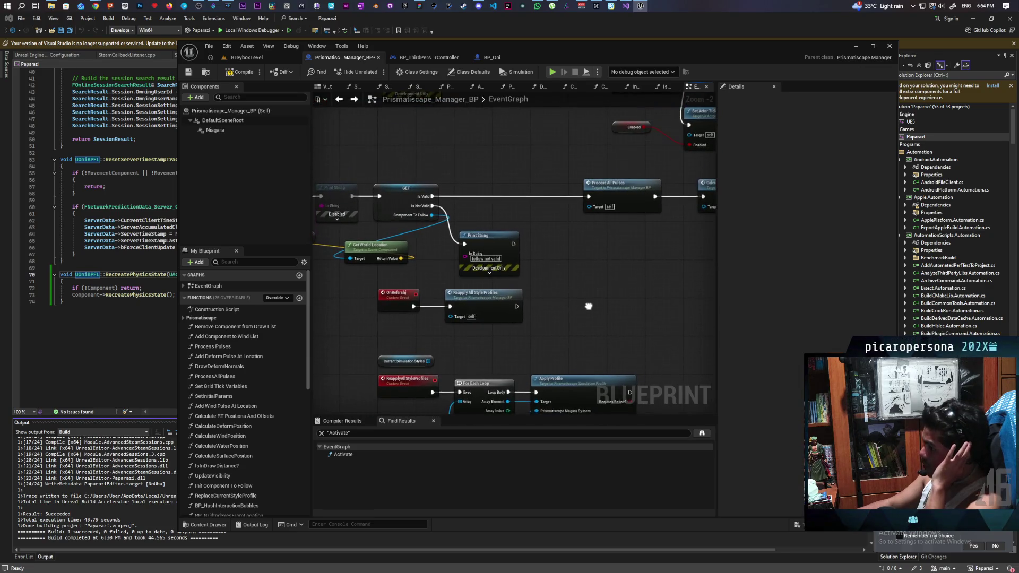
pyautogui.scroll(-3, 591, 266)
pyautogui.scroll(3, 514, 326)
pyautogui.scroll(-3, 514, 330)
pyautogui.scroll(2, 578, 311)
pyautogui.moveTo(571, 314)
pyautogui.mouseDown()
pyautogui.moveTo(470, 391)
pyautogui.moveTo(457, 340)
pyautogui.mouseUp()
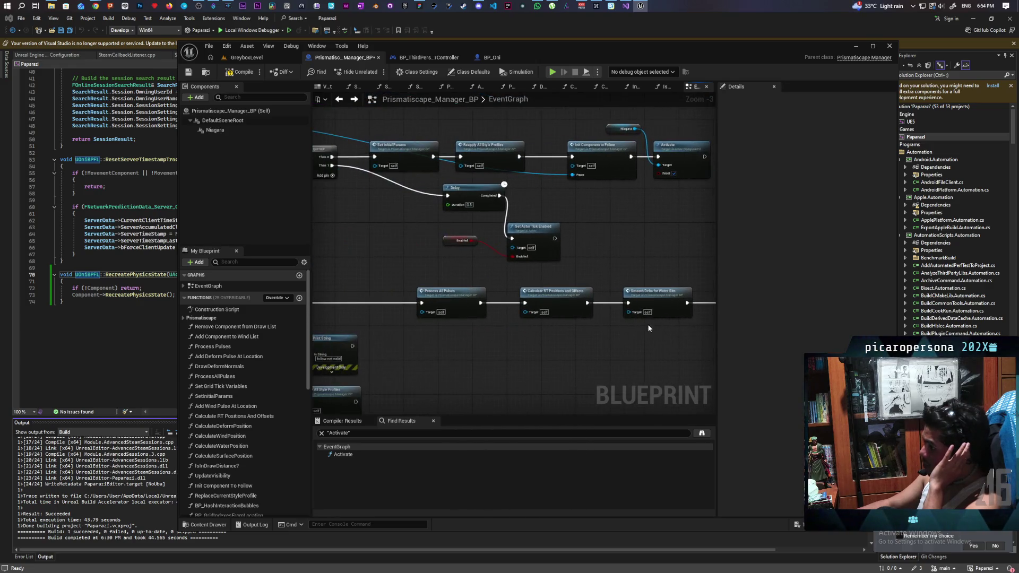
pyautogui.moveTo(537, 344); pyautogui.dragTo(813, 329)
pyautogui.moveTo(735, 327)
pyautogui.mouseDown()
pyautogui.moveTo(613, 346)
pyautogui.moveTo(594, 268)
pyautogui.mouseUp()
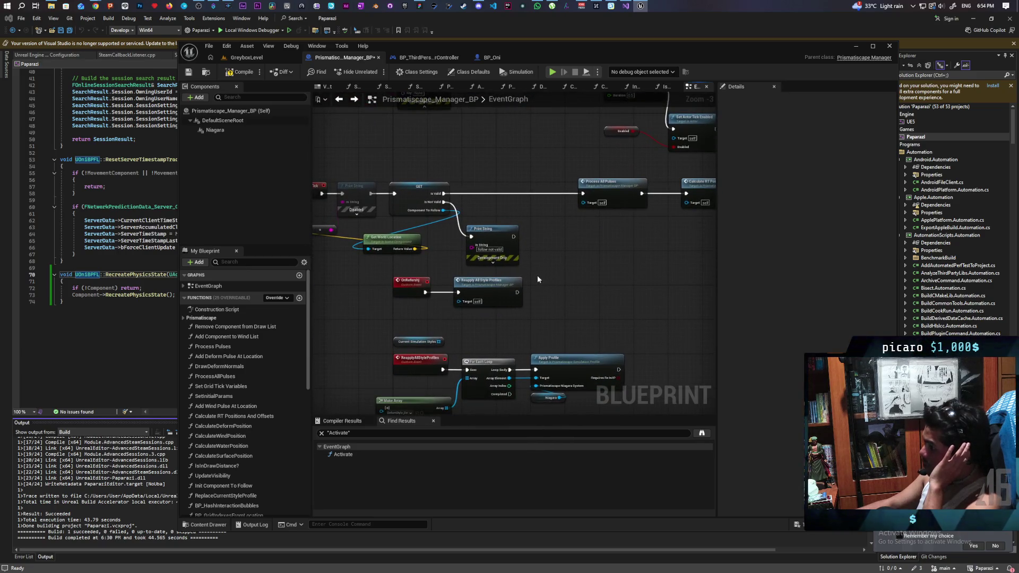
pyautogui.rightClick(410, 289)
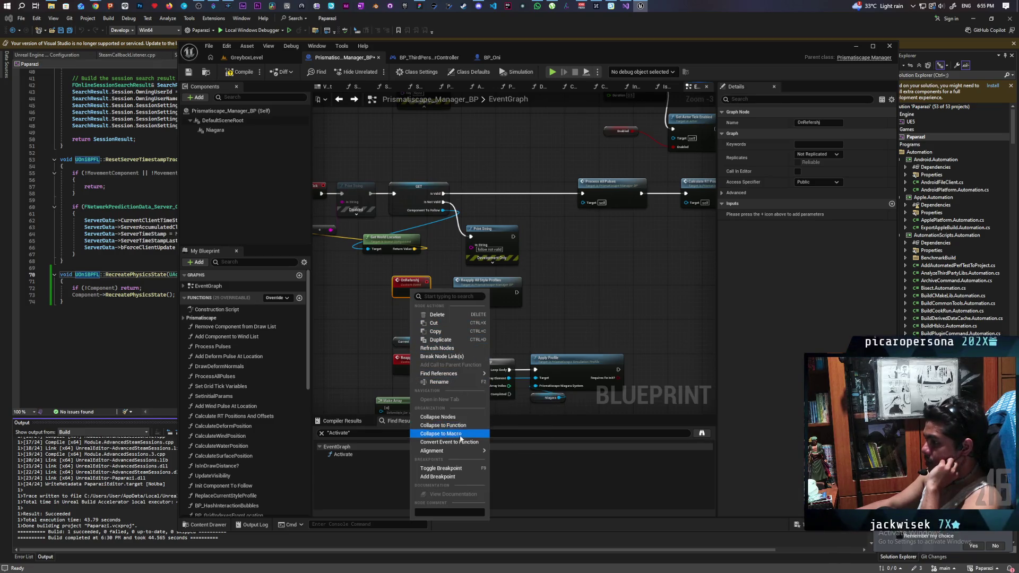
# Step: Search by name for all references to the OnRefershj custom event
pyautogui.moveTo(458, 377)
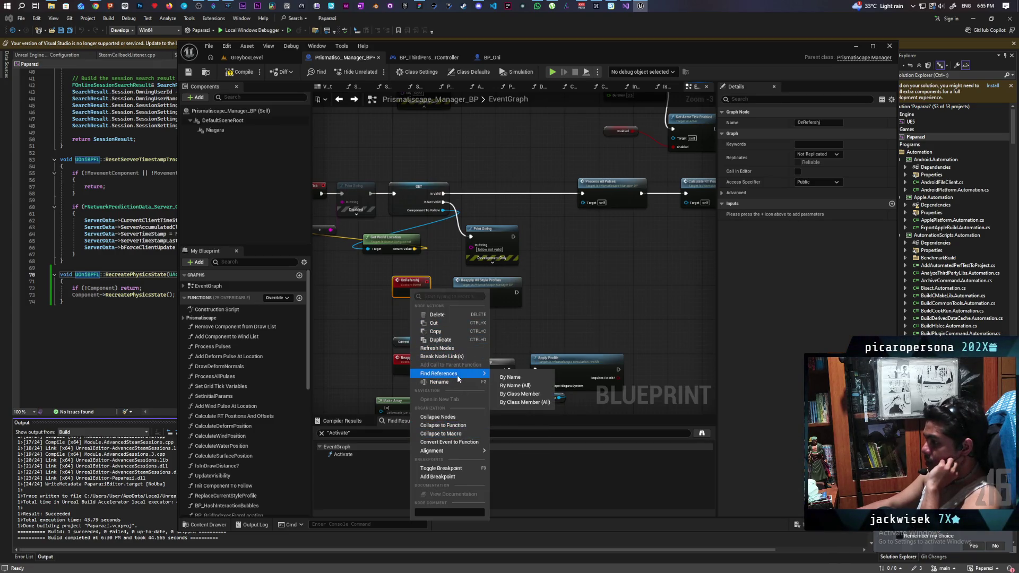
pyautogui.click(510, 378)
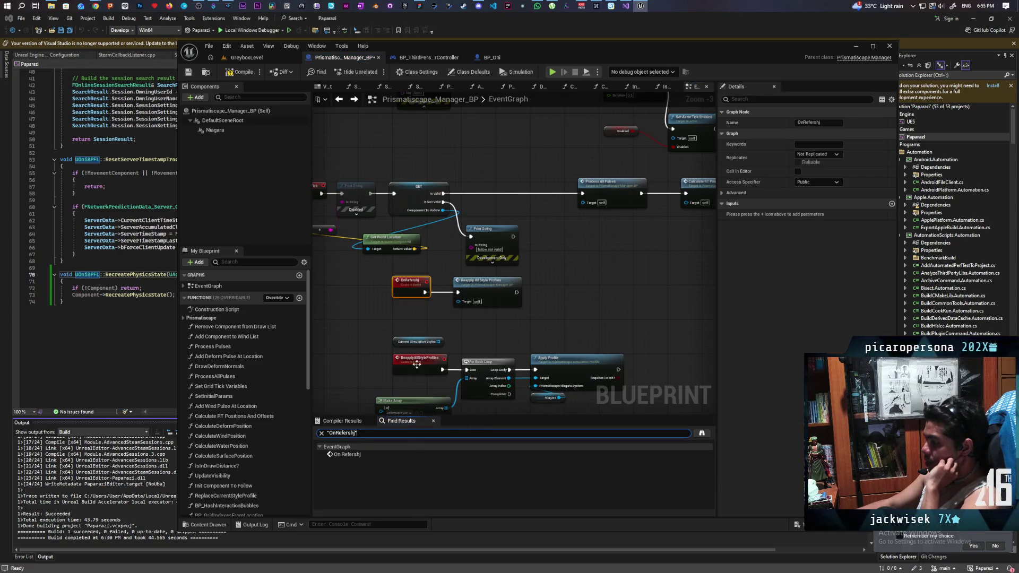
pyautogui.click(409, 321)
pyautogui.scroll(4, 444, 240)
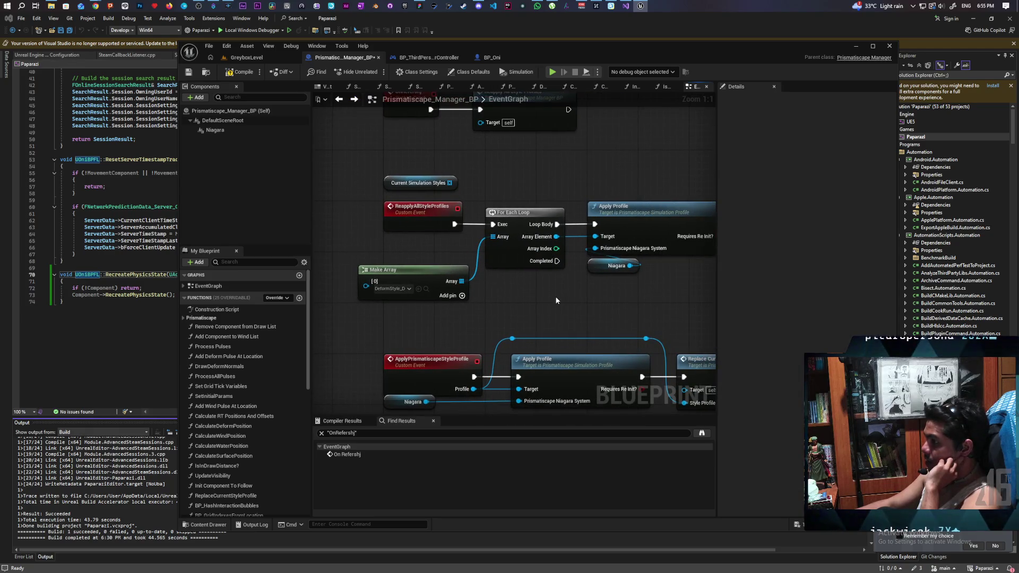
pyautogui.scroll(-2, 566, 297)
pyautogui.moveTo(566, 297); pyautogui.dragTo(588, 133)
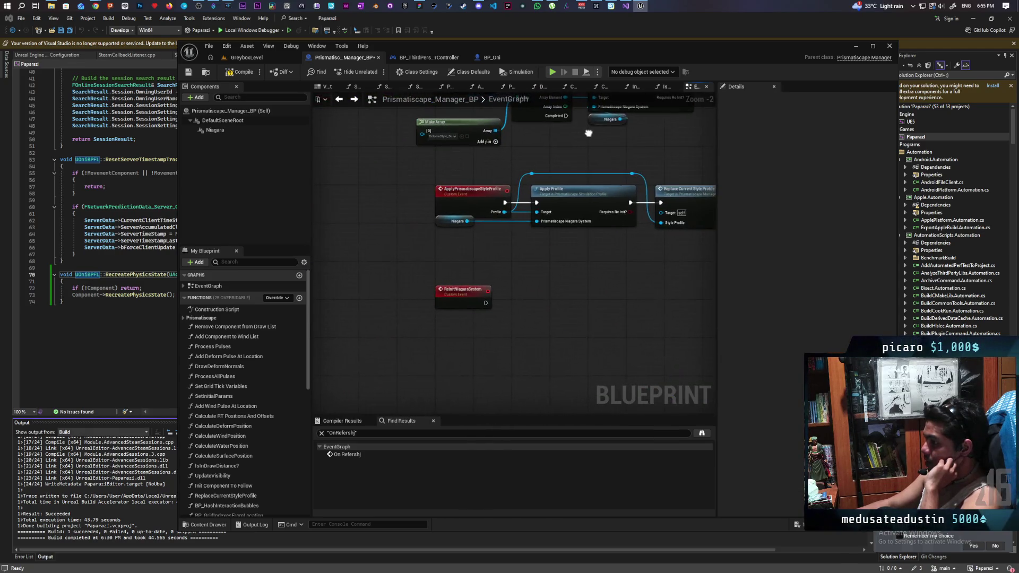
# Step: Review the ReinitNiagaraSystem chain of Branch, Delay and Reinitialize nodes
pyautogui.click(463, 291)
pyautogui.scroll(-3, 544, 279)
pyautogui.scroll(1, 545, 280)
pyautogui.moveTo(544, 280)
pyautogui.mouseDown()
pyautogui.moveTo(531, 311)
pyautogui.moveTo(706, 274)
pyautogui.moveTo(493, 285)
pyautogui.mouseUp()
pyautogui.scroll(1, 541, 304)
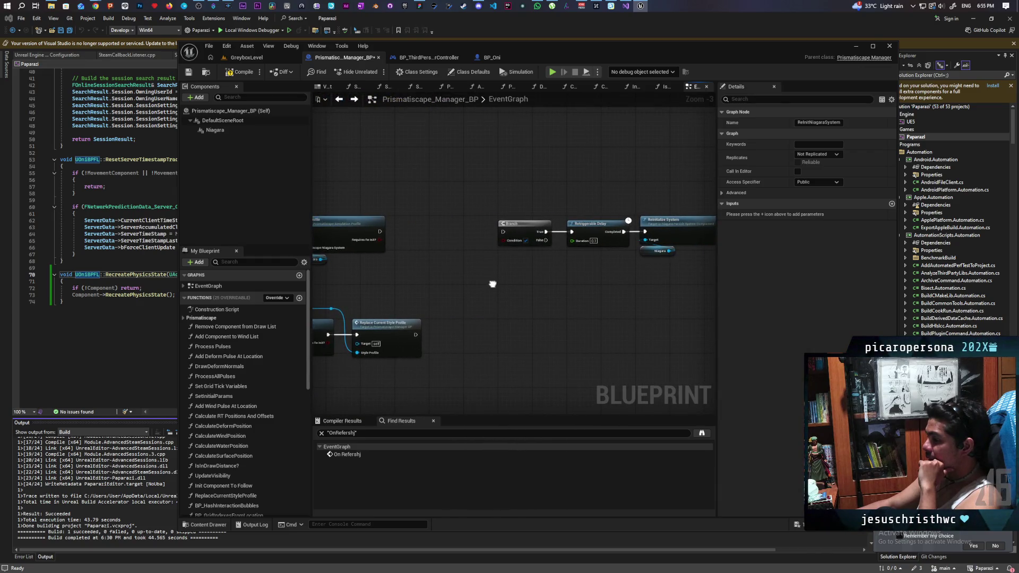
pyautogui.moveTo(493, 284)
pyautogui.mouseDown()
pyautogui.moveTo(473, 291)
pyautogui.moveTo(653, 287)
pyautogui.moveTo(676, 273)
pyautogui.moveTo(511, 353)
pyautogui.moveTo(617, 261)
pyautogui.moveTo(711, 199)
pyautogui.moveTo(462, 336)
pyautogui.moveTo(643, 298)
pyautogui.moveTo(600, 261)
pyautogui.mouseUp()
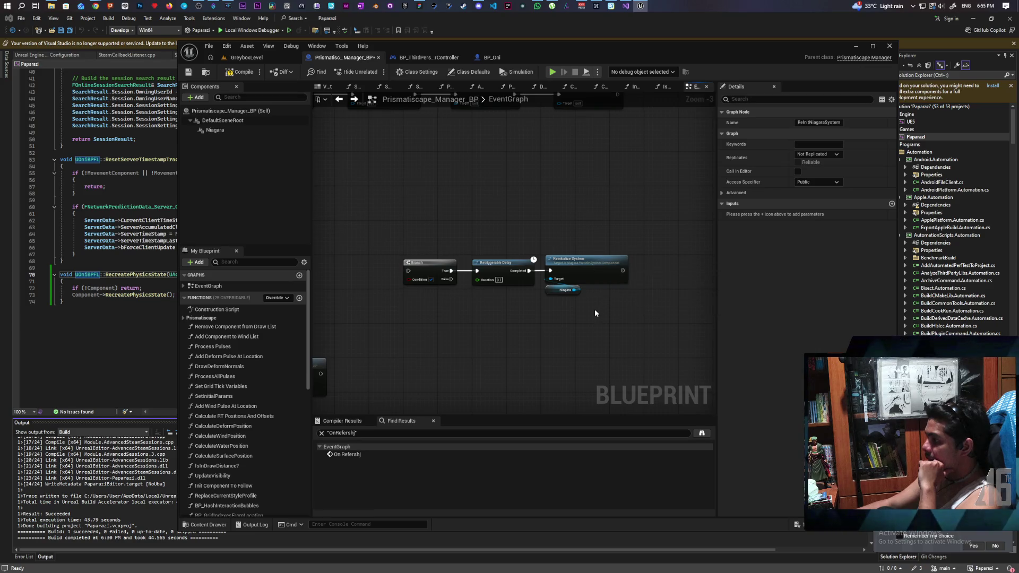
# Step: Wire Apply Profile's exec output into the Branch node and compile the manager blueprint
pyautogui.moveTo(466, 318)
pyautogui.mouseDown()
pyautogui.moveTo(623, 302)
pyautogui.moveTo(412, 299)
pyautogui.moveTo(363, 272)
pyautogui.mouseUp()
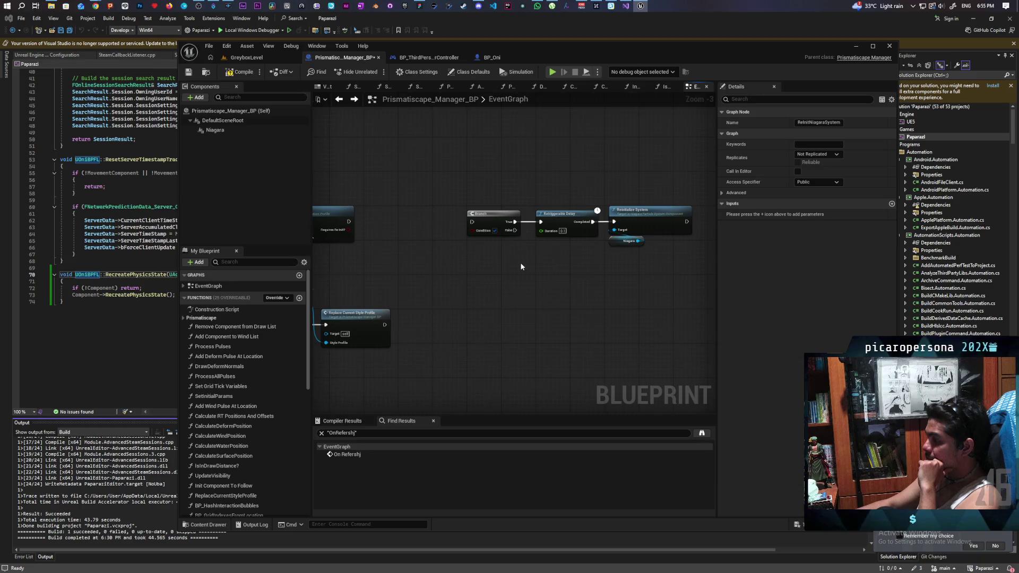
pyautogui.scroll(-3, 521, 266)
pyautogui.scroll(2, 581, 296)
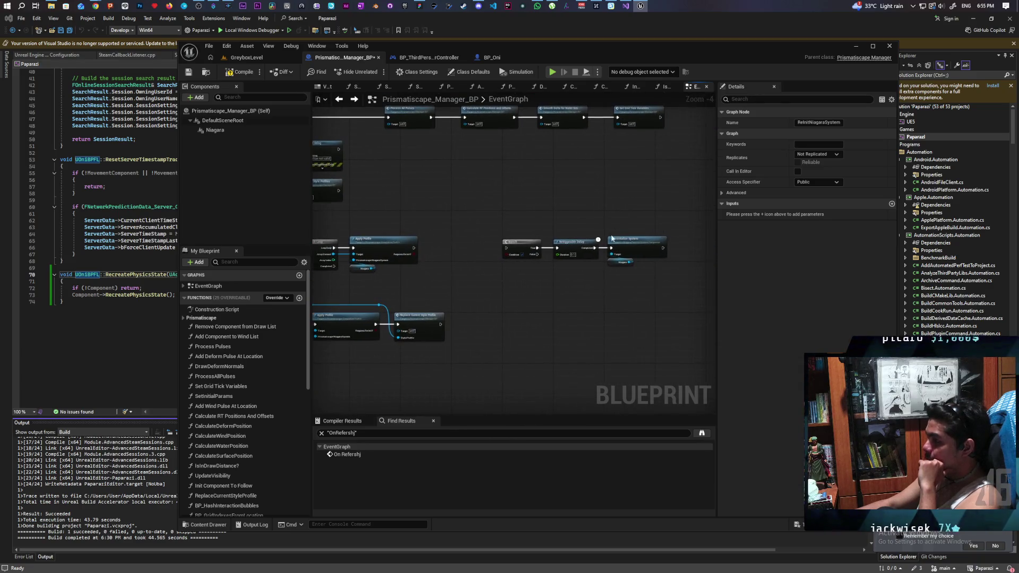
pyautogui.scroll(1, 578, 301)
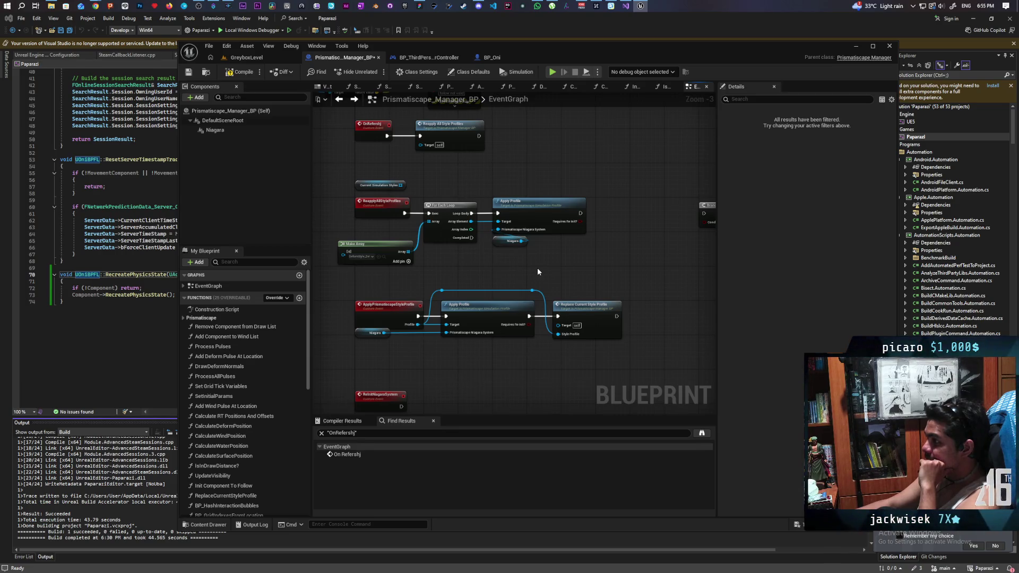
pyautogui.moveTo(610, 270)
pyautogui.mouseDown()
pyautogui.moveTo(414, 275)
pyautogui.moveTo(489, 271)
pyautogui.moveTo(439, 285)
pyautogui.mouseUp()
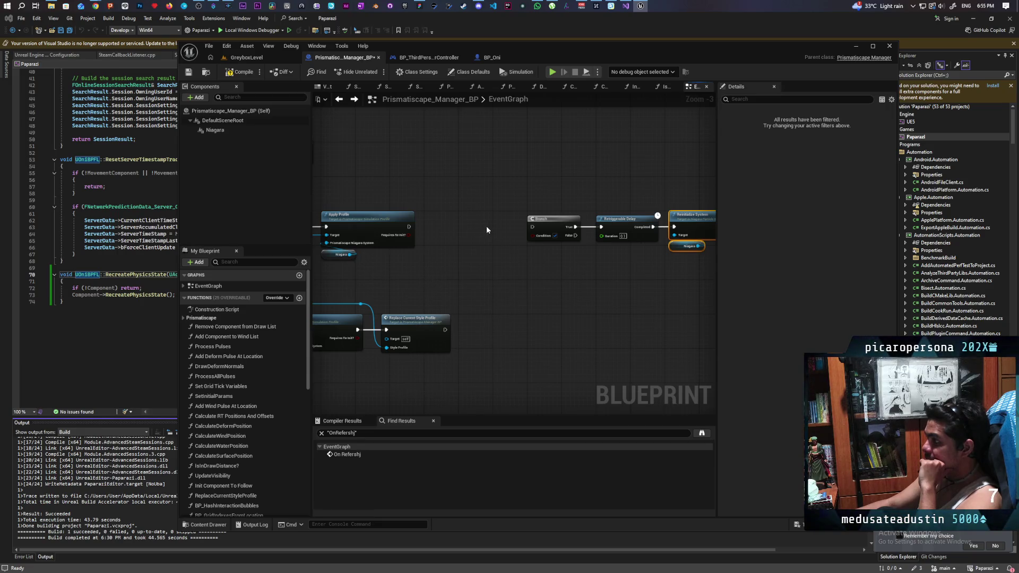
pyautogui.moveTo(408, 227); pyautogui.dragTo(530, 229)
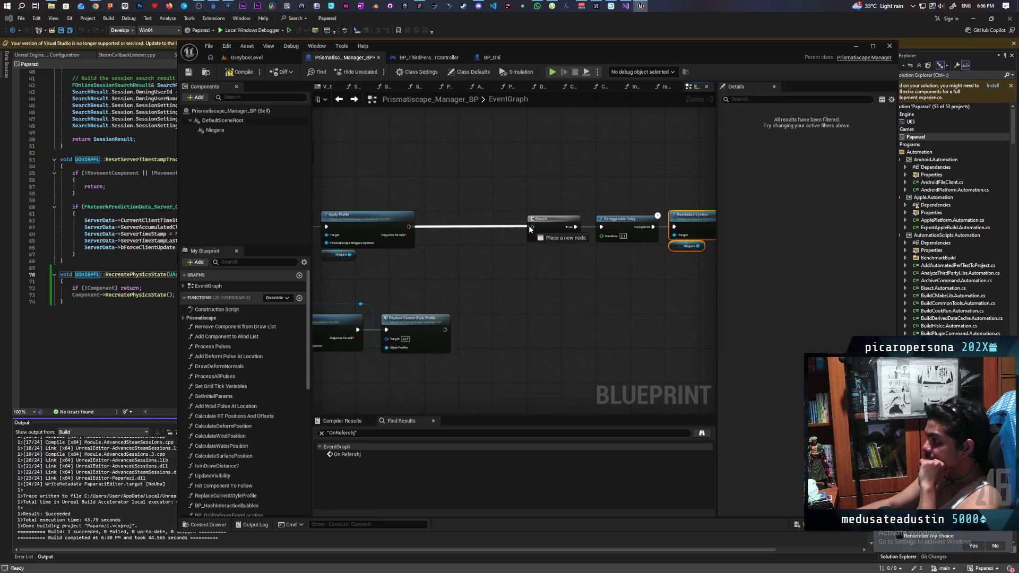
pyautogui.scroll(-2, 560, 218)
pyautogui.moveTo(506, 320)
pyautogui.mouseDown()
pyautogui.moveTo(505, 343)
pyautogui.moveTo(544, 332)
pyautogui.mouseUp()
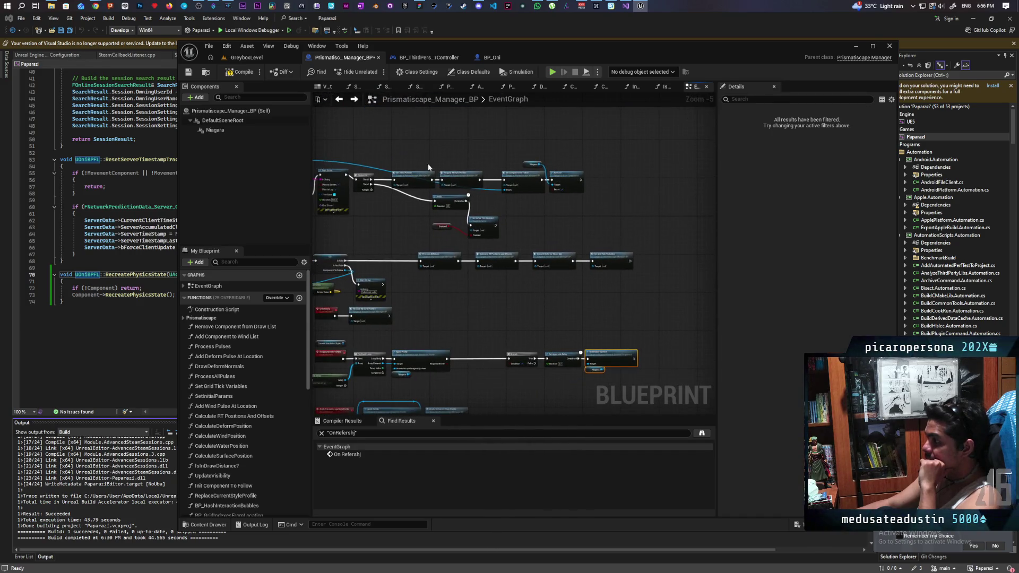
pyautogui.click(189, 72)
# Step: Save, switch to GreyboxLevel and start a play-in-editor session
pyautogui.click(247, 57)
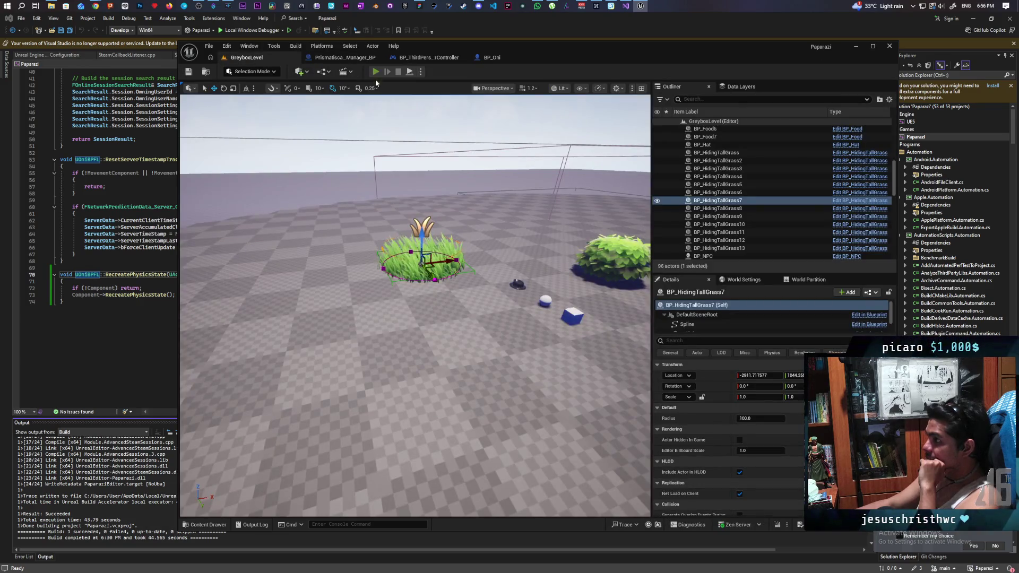
pyautogui.click(376, 71)
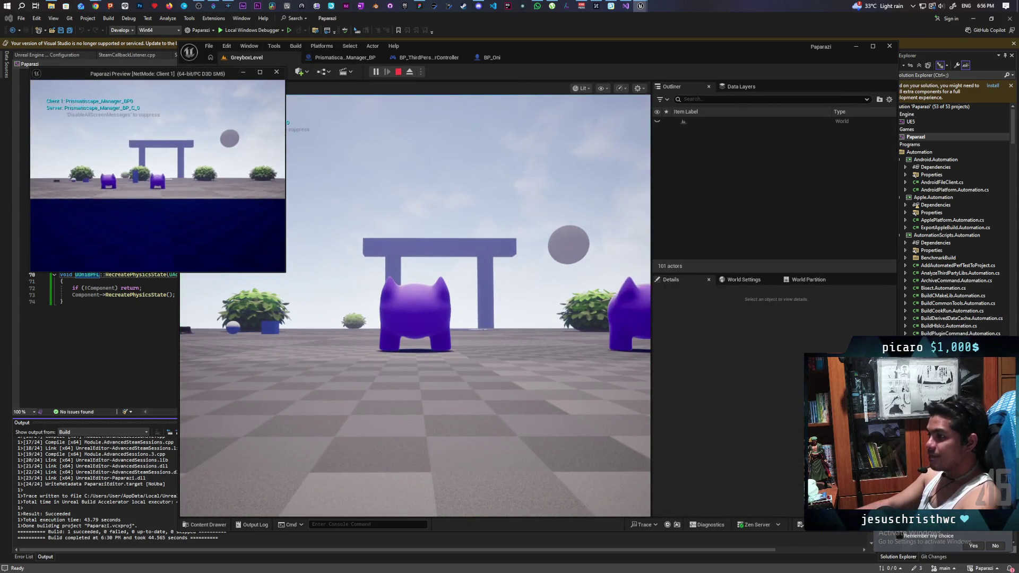
pyautogui.hotkey('alt', 'Tab')
pyautogui.click(327, 173)
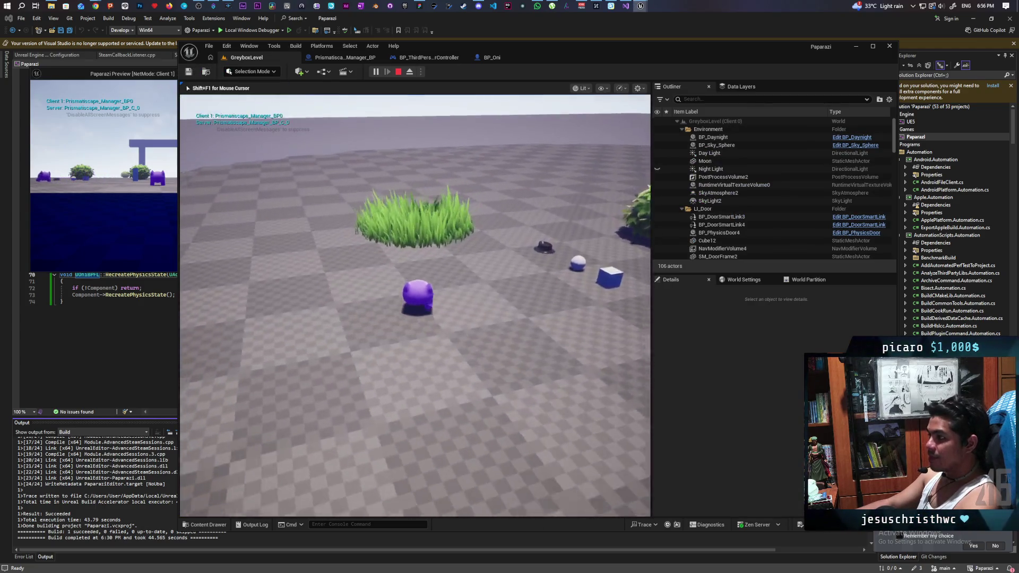
# Step: Walk the character in and out of the grass patch several times, then stop play
pyautogui.press('w')
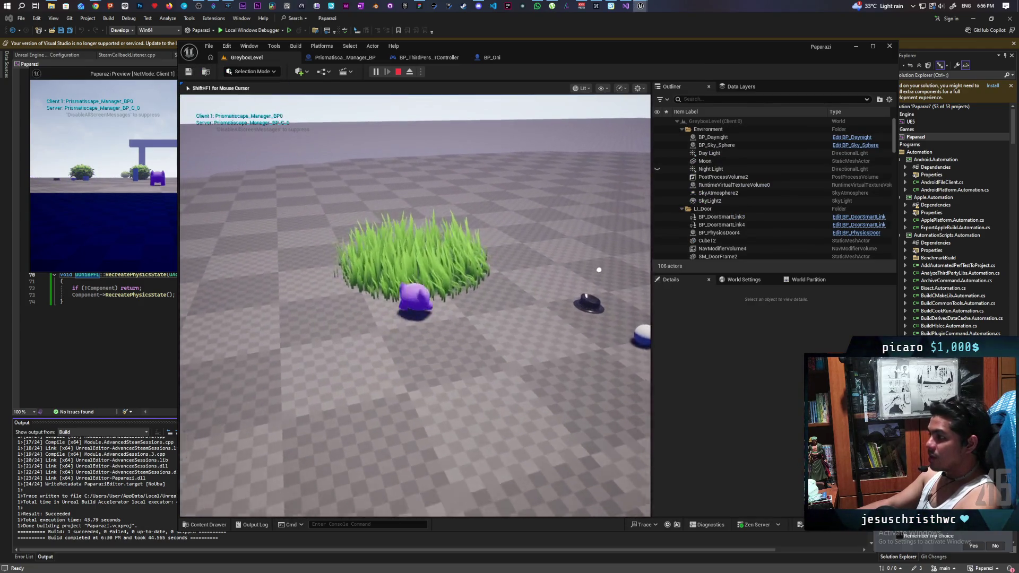
pyautogui.press('s')
pyautogui.press('w')
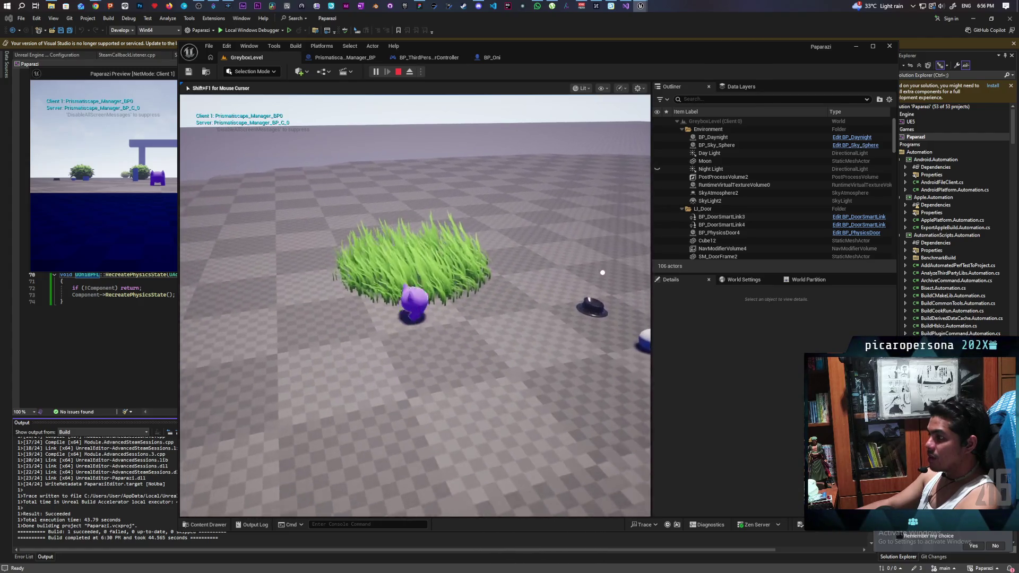
pyautogui.press('s')
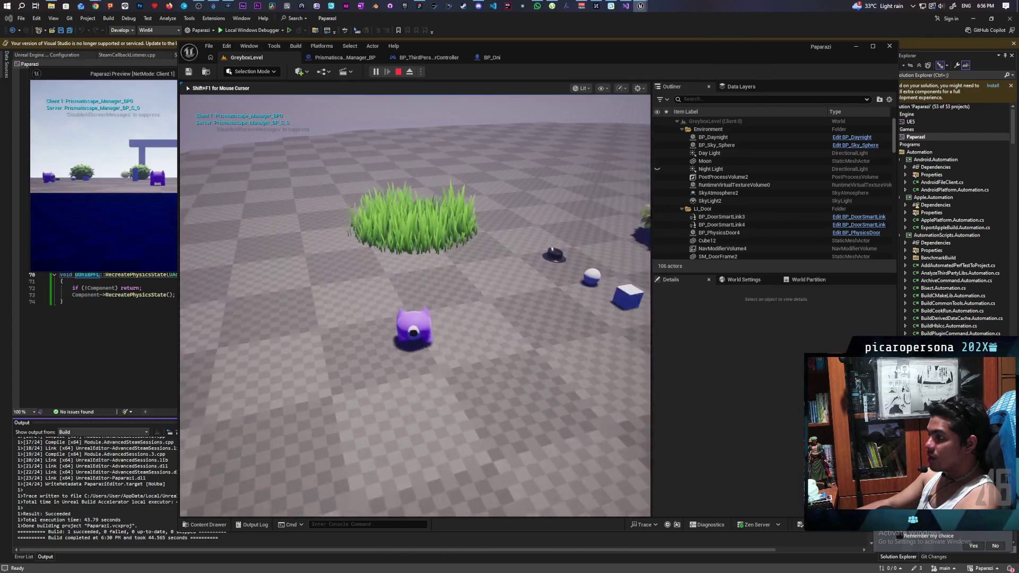
pyautogui.press('w')
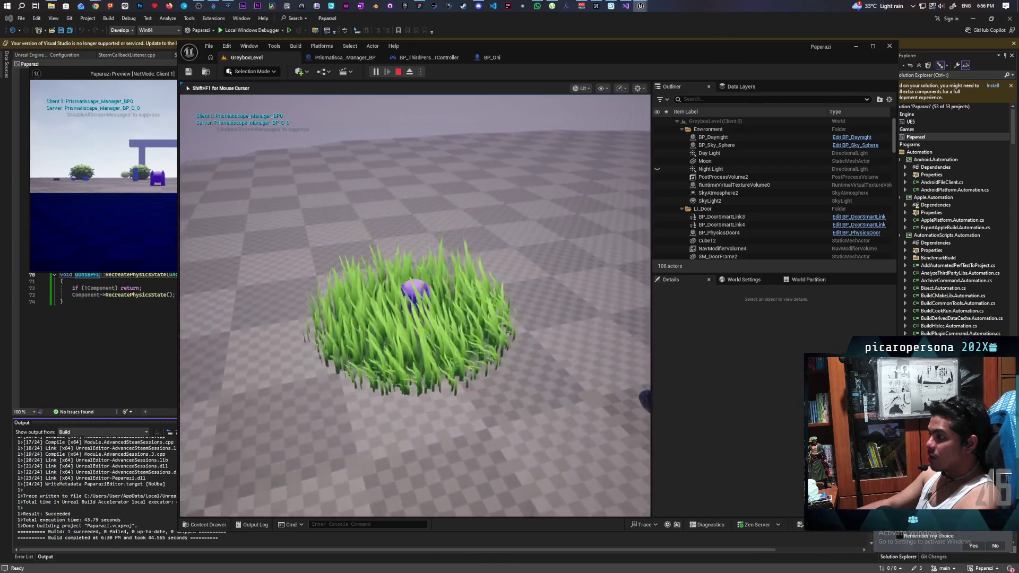
pyautogui.press('s')
pyautogui.press('w')
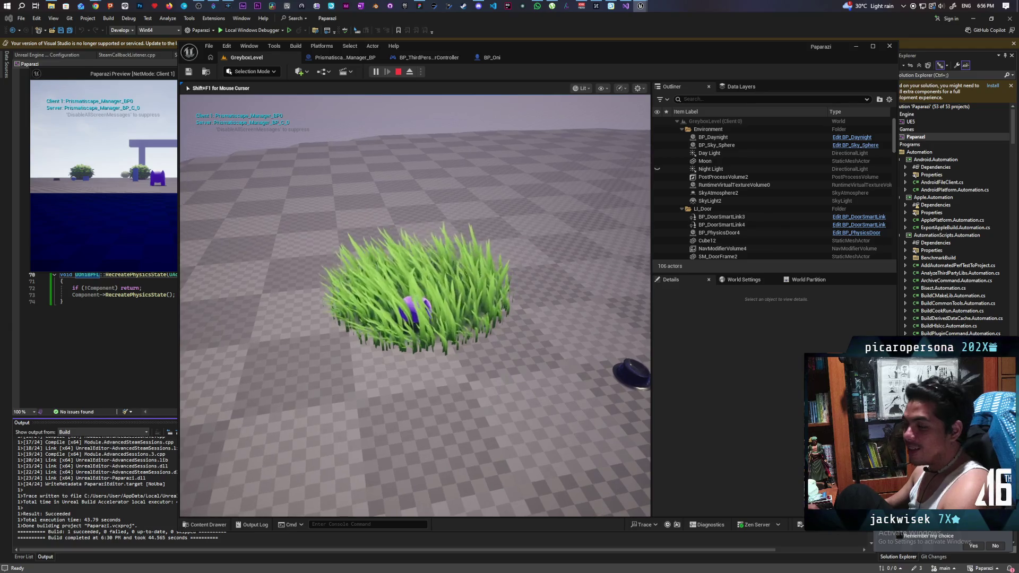
pyautogui.press('Escape')
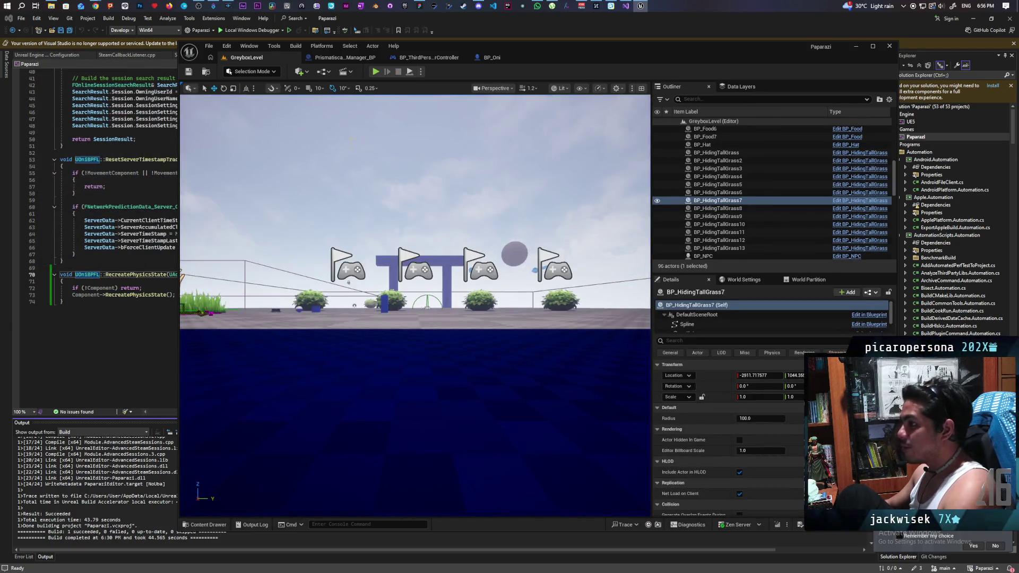
# Step: Reposition the Initialize custom event and connect it to Print String
pyautogui.click(343, 58)
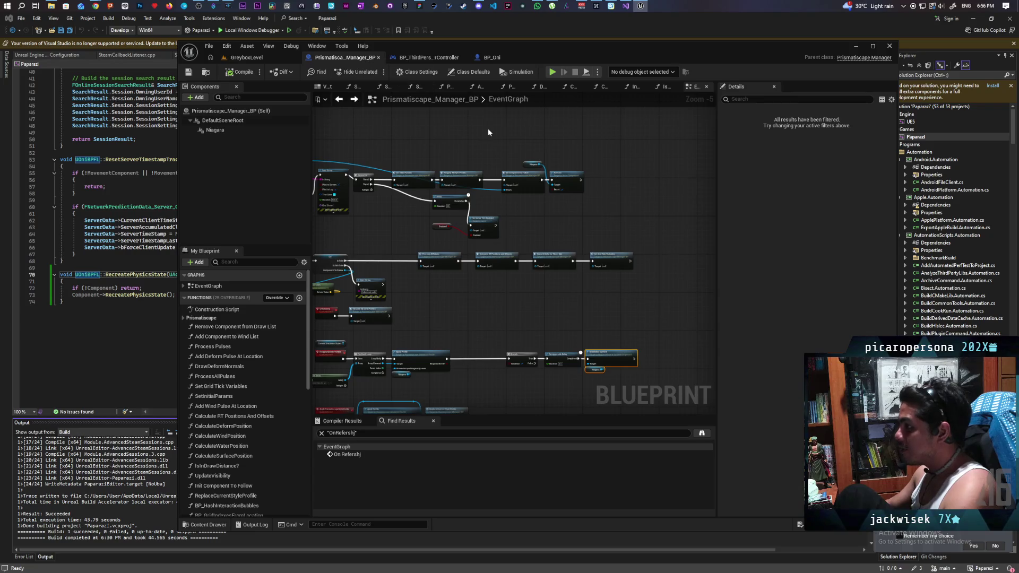
pyautogui.moveTo(460, 148)
pyautogui.mouseDown()
pyautogui.moveTo(494, 140)
pyautogui.moveTo(581, 195)
pyautogui.moveTo(567, 188)
pyautogui.mouseUp()
pyautogui.scroll(4, 431, 222)
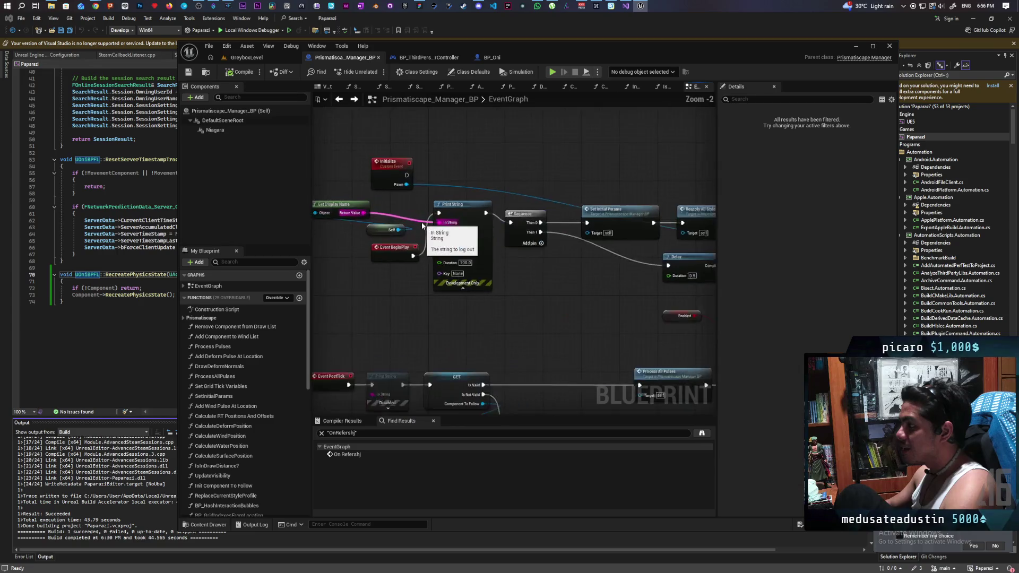
pyautogui.moveTo(405, 167)
pyautogui.mouseDown()
pyautogui.moveTo(432, 203)
pyautogui.moveTo(414, 162)
pyautogui.moveTo(442, 211)
pyautogui.mouseUp()
pyautogui.click(429, 250)
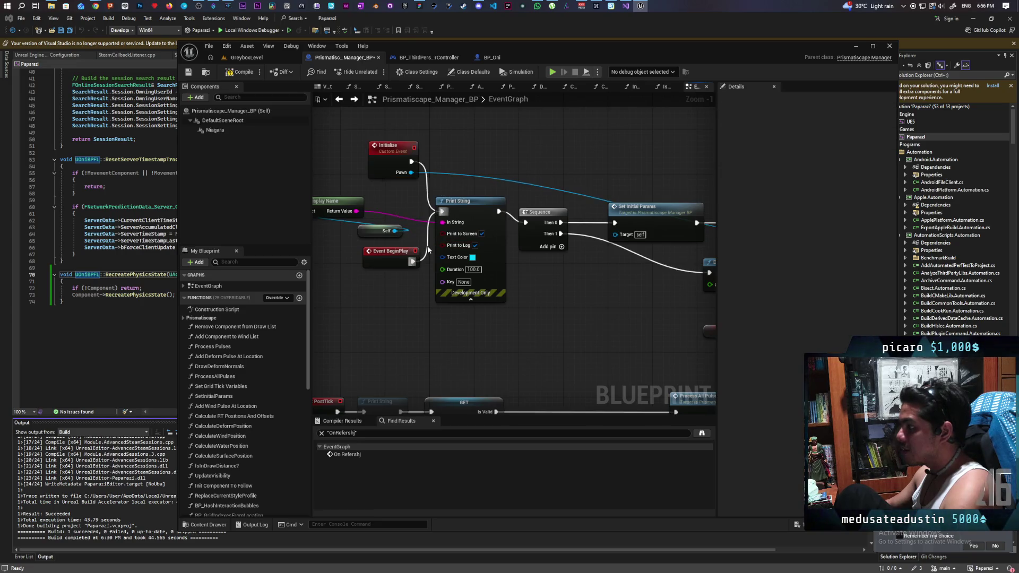
pyautogui.scroll(-3, 428, 246)
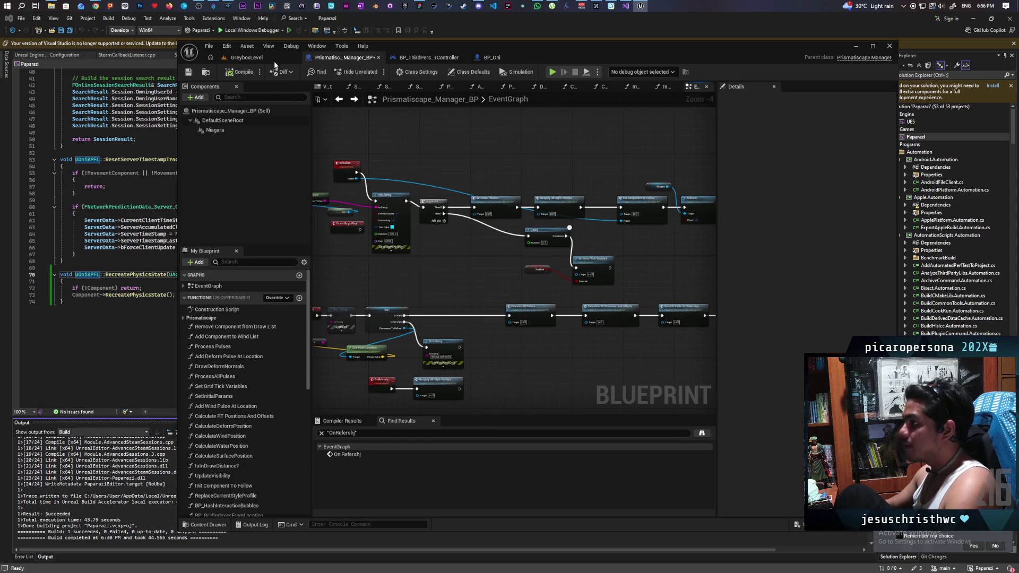
# Step: Run a brief multiplayer play test on GreyboxLevel, then re-check the manager graph
pyautogui.click(300, 59)
pyautogui.click(376, 71)
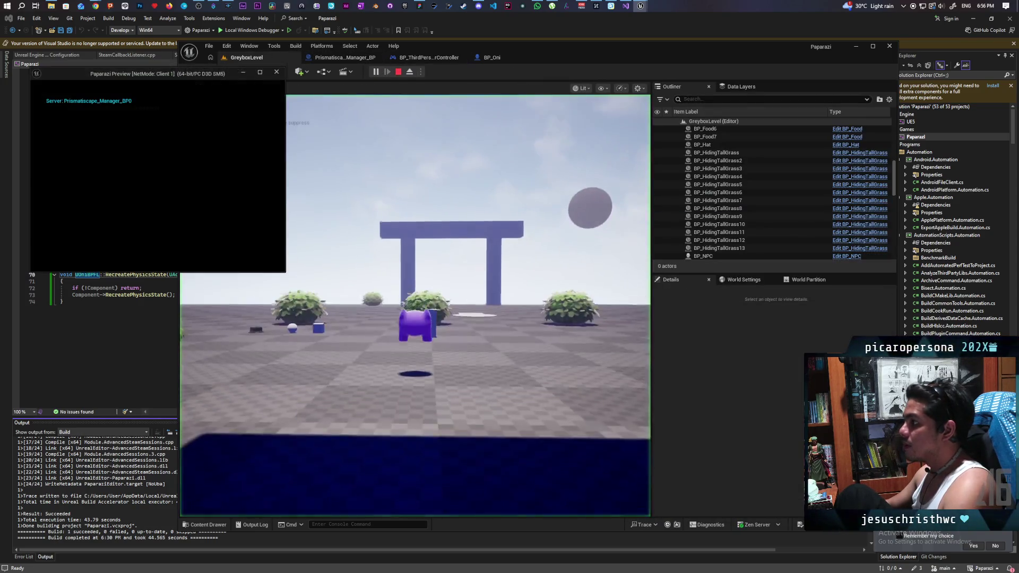
pyautogui.click(414, 305)
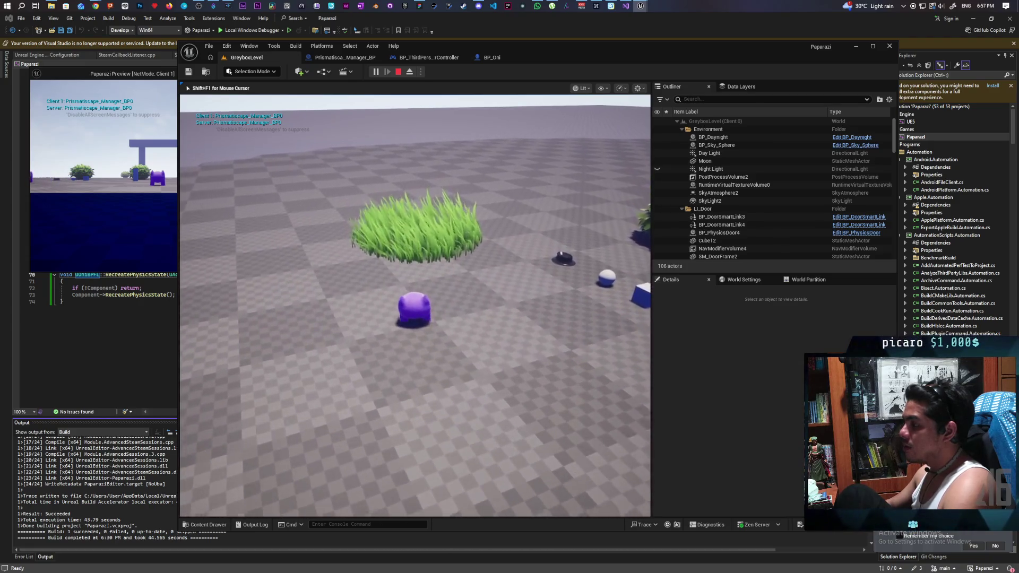
pyautogui.press('Escape')
pyautogui.click(325, 58)
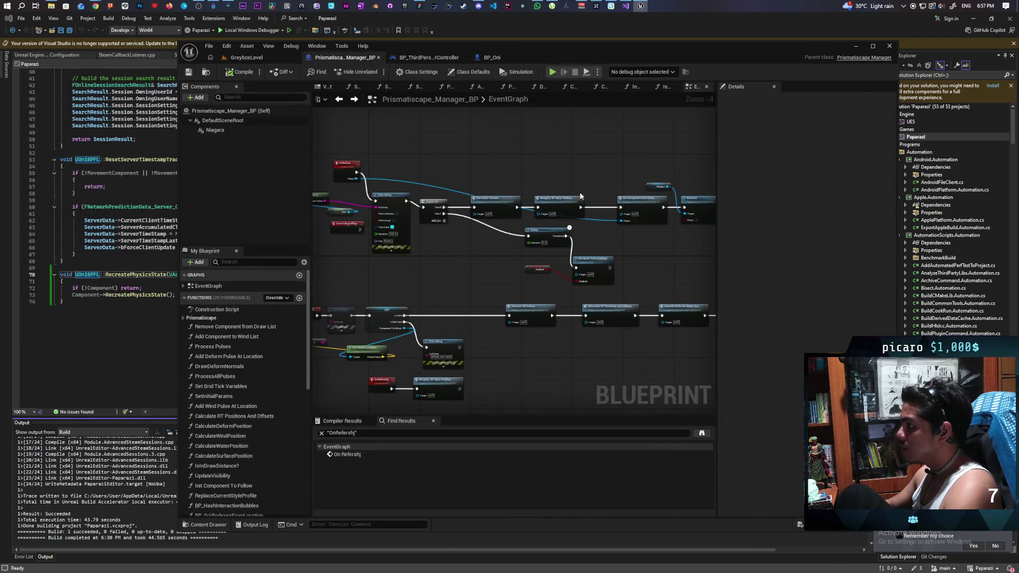
pyautogui.moveTo(578, 198); pyautogui.dragTo(442, 190)
pyautogui.scroll(1, 526, 208)
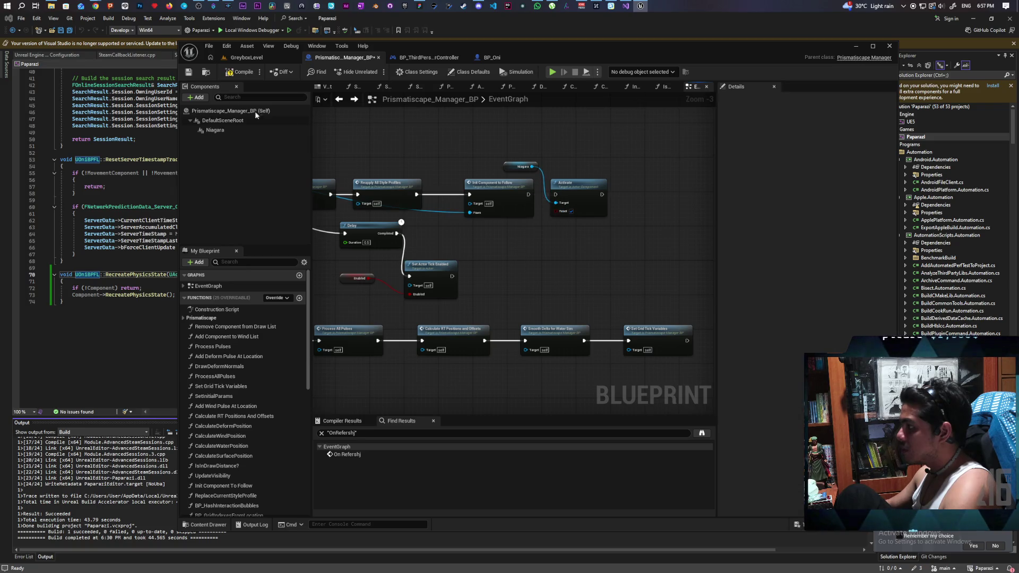
# Step: Play again with Alt+P, walk toward the grass, stop, and open BP_Oni
pyautogui.click(255, 58)
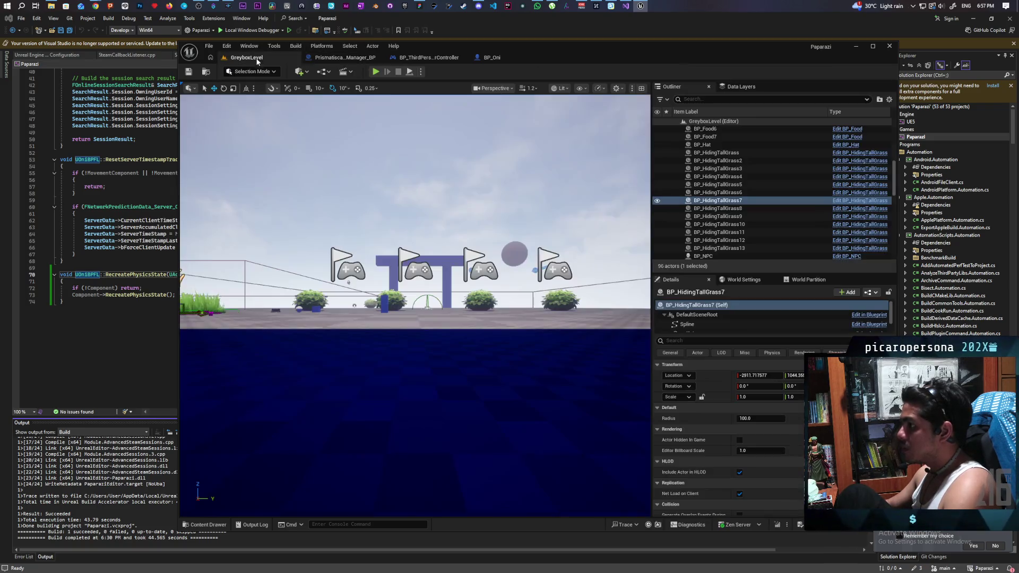
pyautogui.hotkey('alt', 'p')
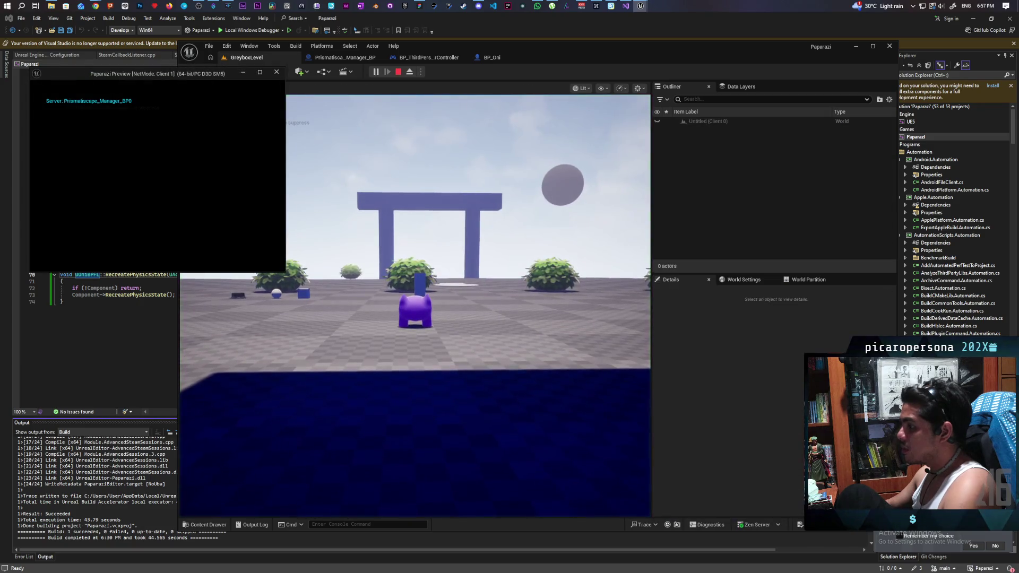
pyautogui.click(339, 192)
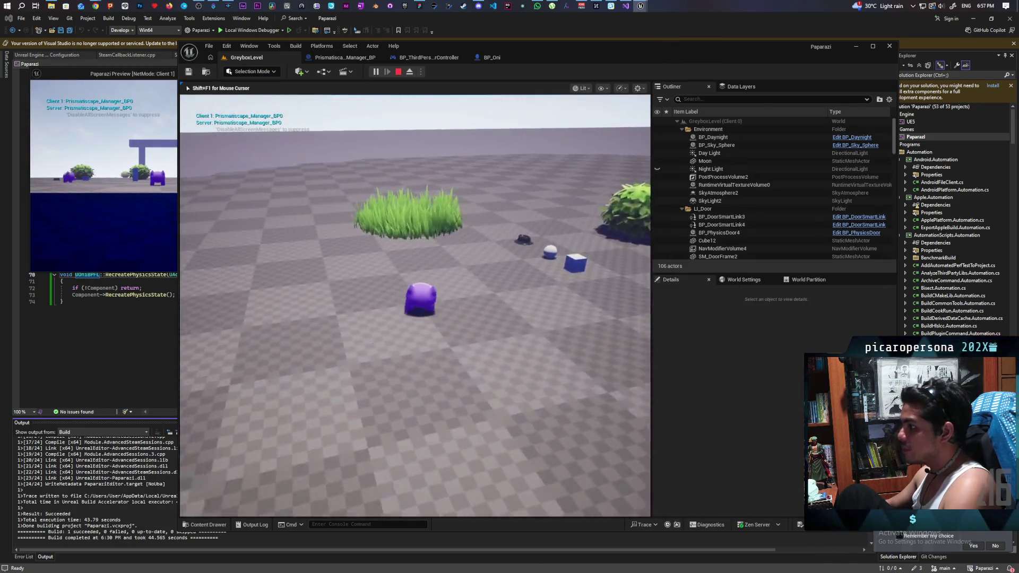
pyautogui.press('w')
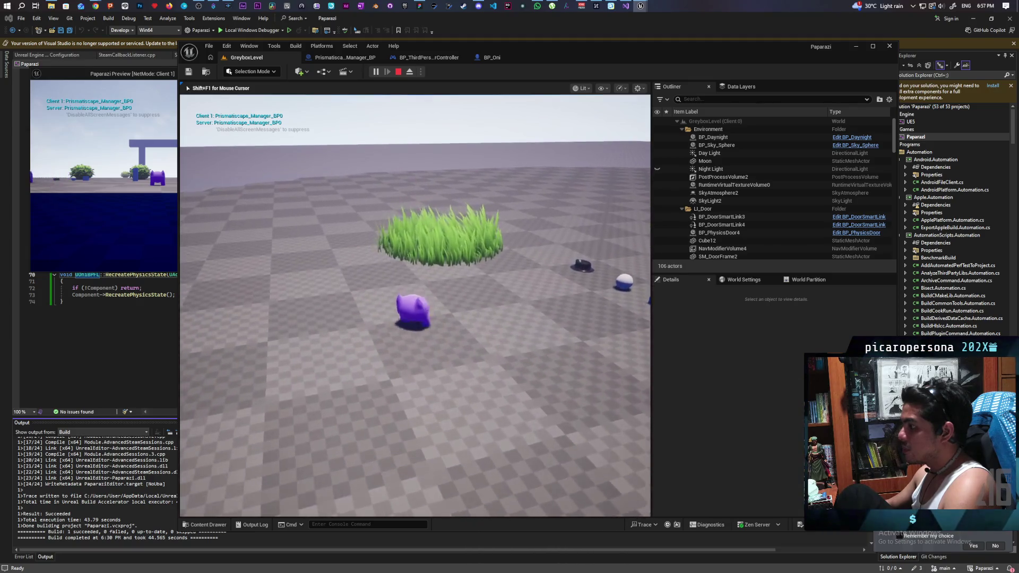
pyautogui.press('d')
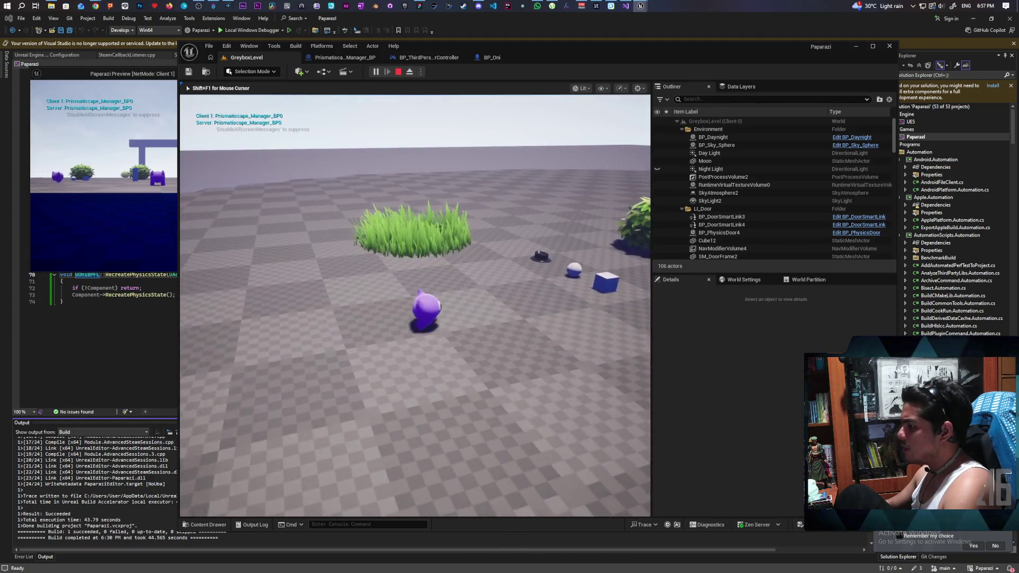
pyautogui.press('Escape')
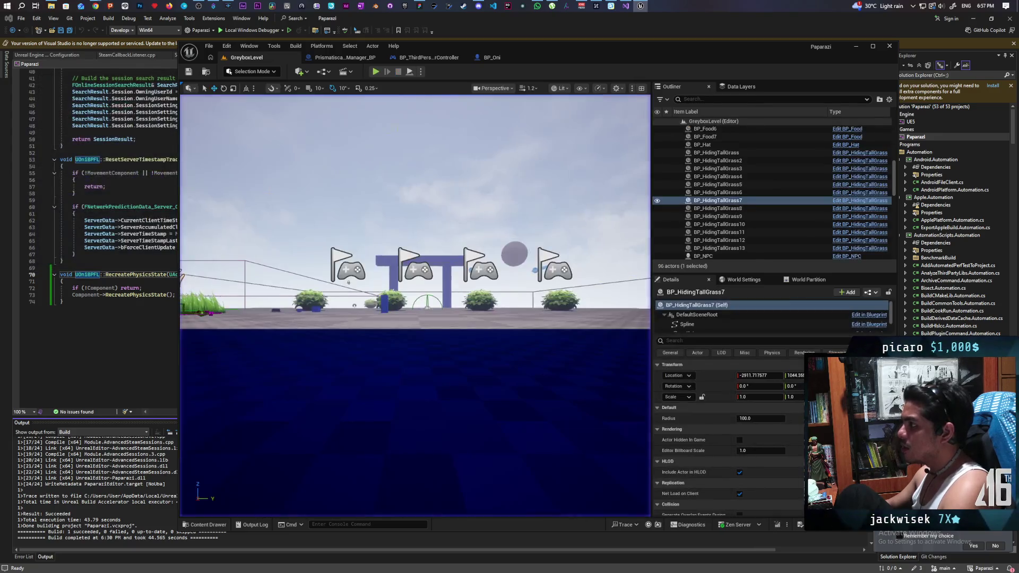
pyautogui.click(476, 61)
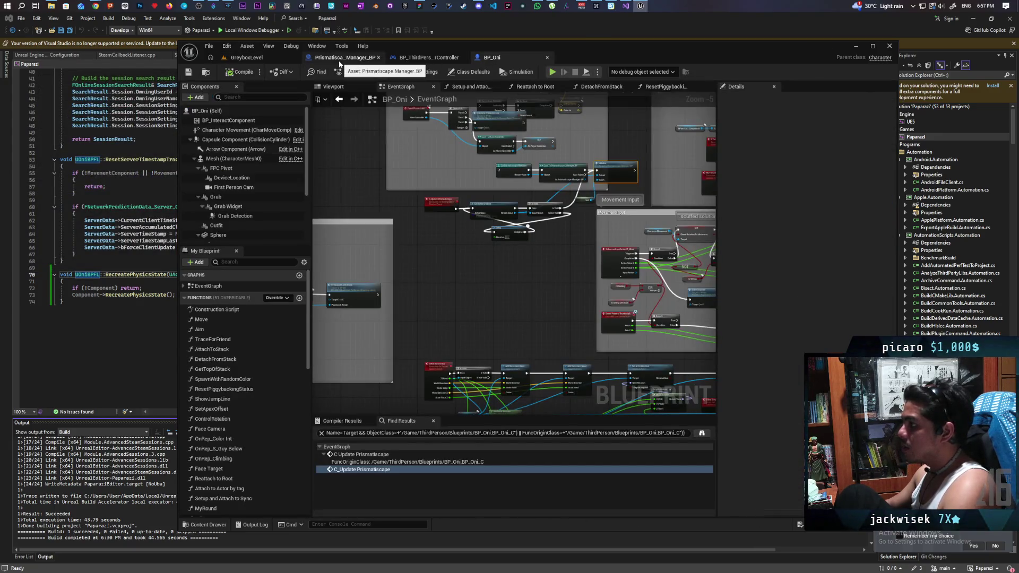
# Step: Draw the exec wire from Init Component to Follow into Niagara Activate, then return to GreyboxLevel
pyautogui.click(340, 60)
pyautogui.scroll(3, 562, 252)
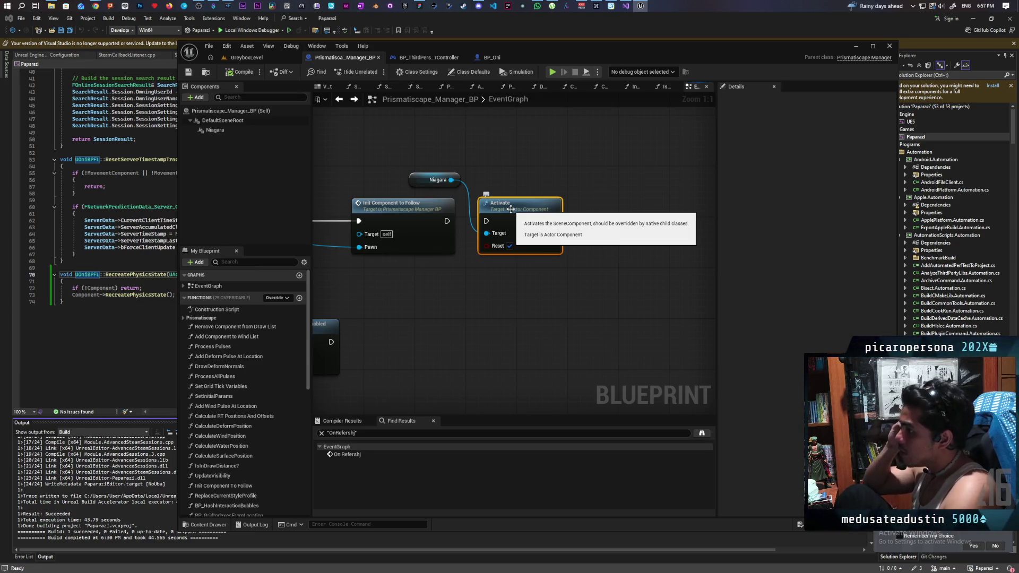
pyautogui.moveTo(549, 170)
pyautogui.mouseDown()
pyautogui.moveTo(657, 242)
pyautogui.moveTo(539, 241)
pyautogui.mouseUp()
pyautogui.scroll(-3, 656, 242)
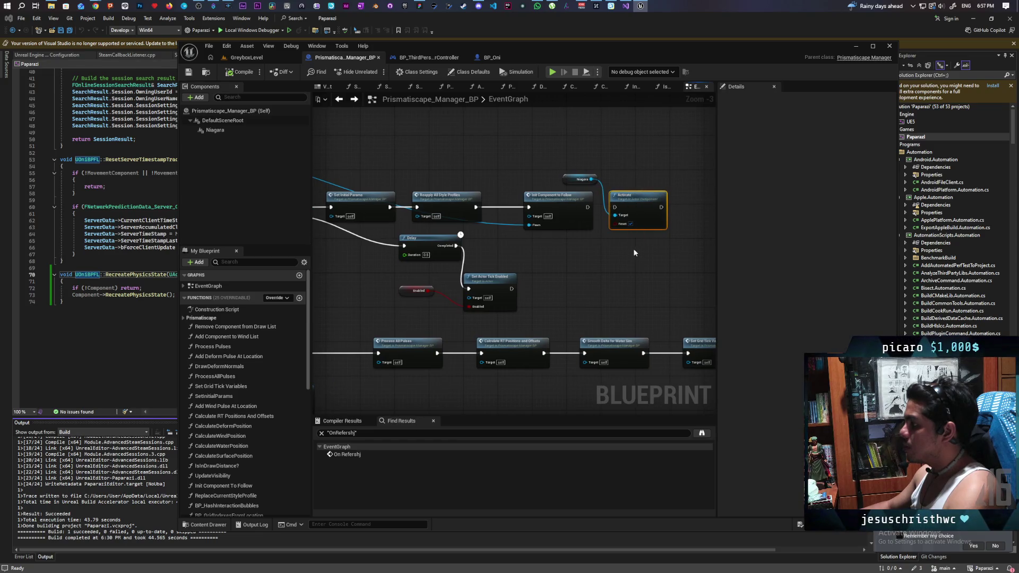
pyautogui.moveTo(413, 289); pyautogui.dragTo(428, 303)
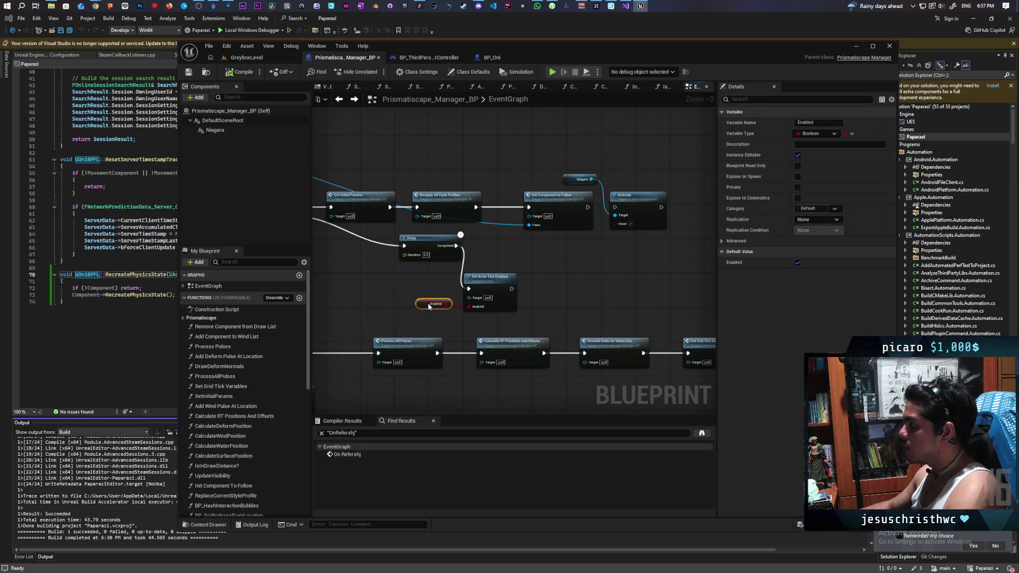
pyautogui.click(564, 204)
pyautogui.moveTo(547, 238); pyautogui.dragTo(488, 232)
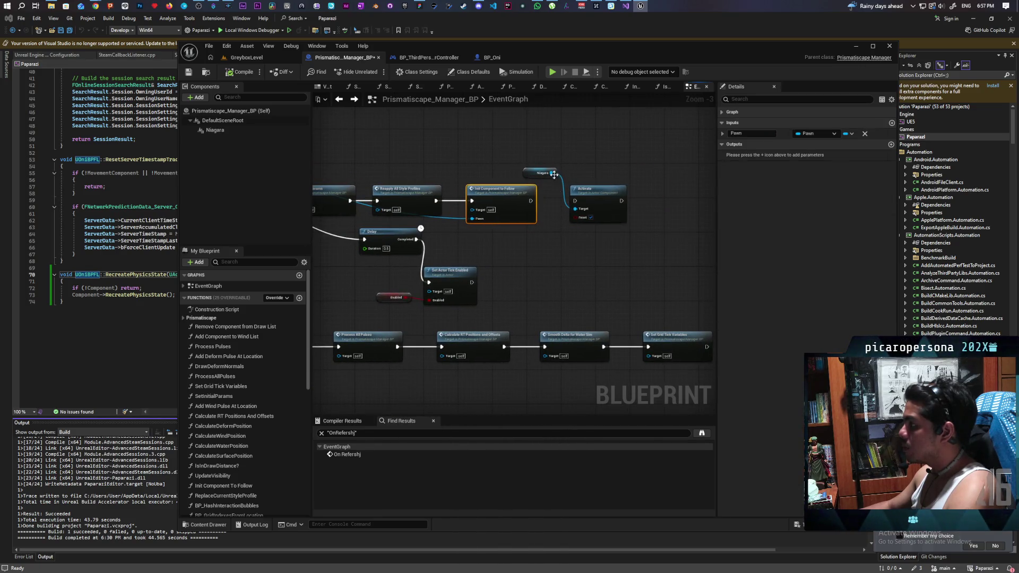
pyautogui.moveTo(549, 148); pyautogui.dragTo(584, 243)
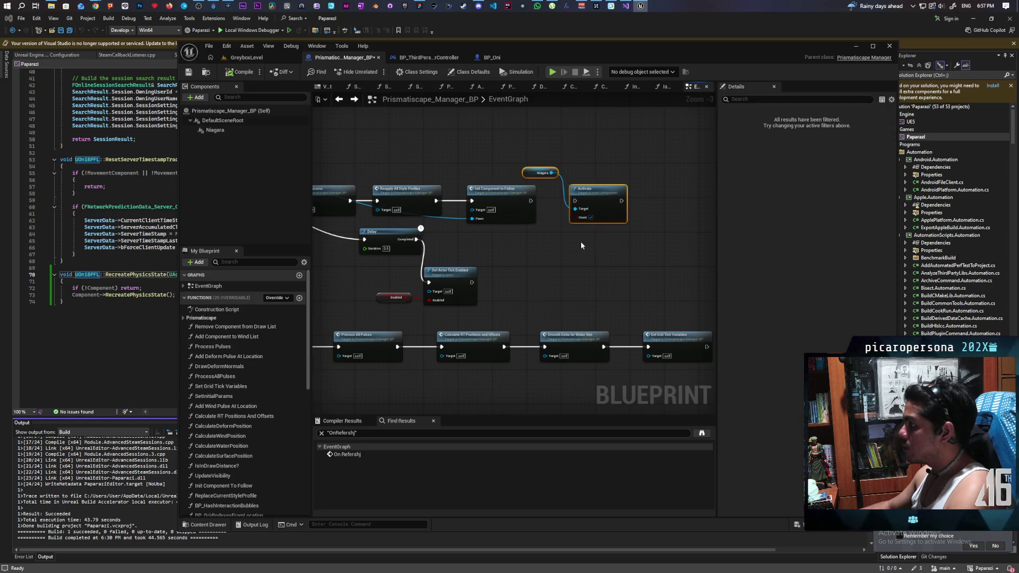
pyautogui.scroll(3, 551, 233)
pyautogui.moveTo(522, 186); pyautogui.dragTo(586, 186)
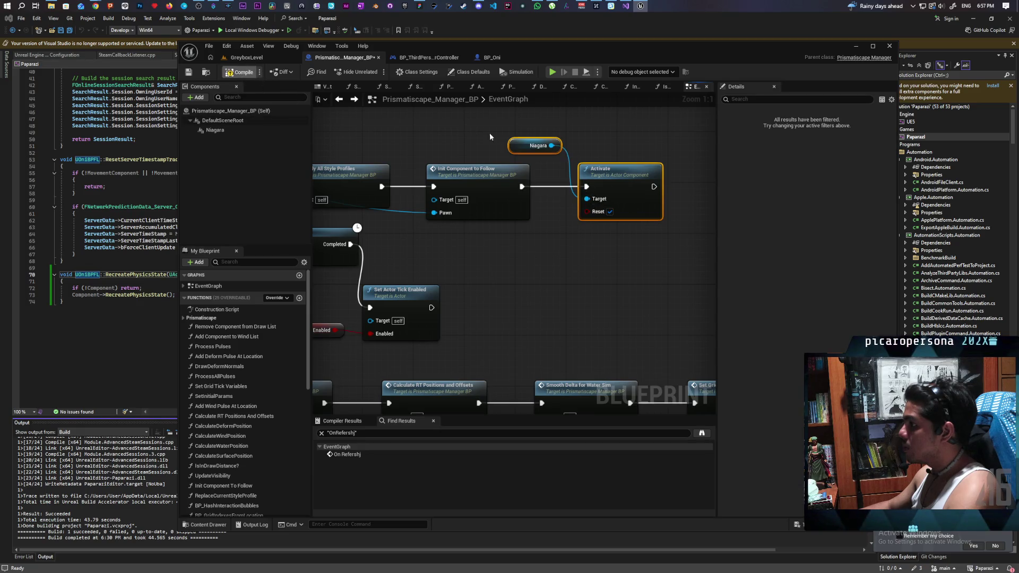
pyautogui.click(257, 58)
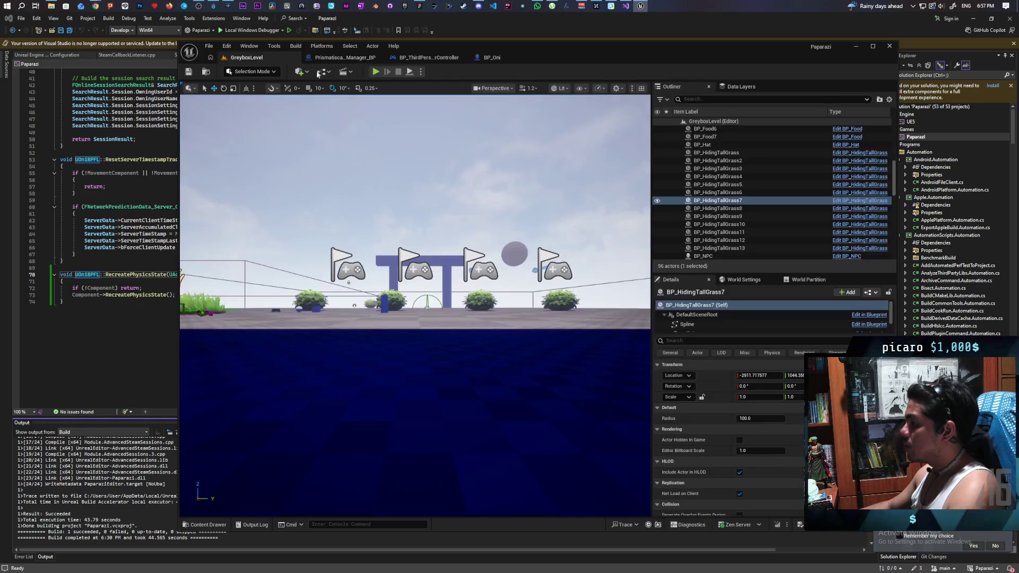
# Step: Run a multiplayer play test with Activate wired in, then stop it
pyautogui.click(377, 72)
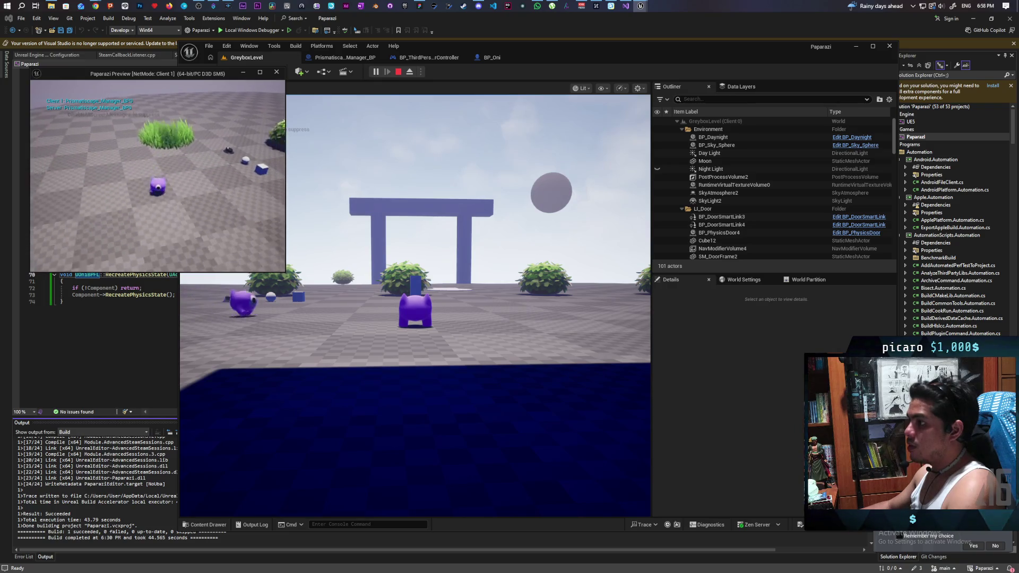
pyautogui.hotkey('alt', 'Tab')
pyautogui.press('Escape')
# Step: Break the exec link into Activate, play-test again to compare, and reopen the manager graph
pyautogui.click(341, 58)
pyautogui.keyDown('alt'); pyautogui.click(552, 188); pyautogui.keyUp('alt')
pyautogui.click(247, 57)
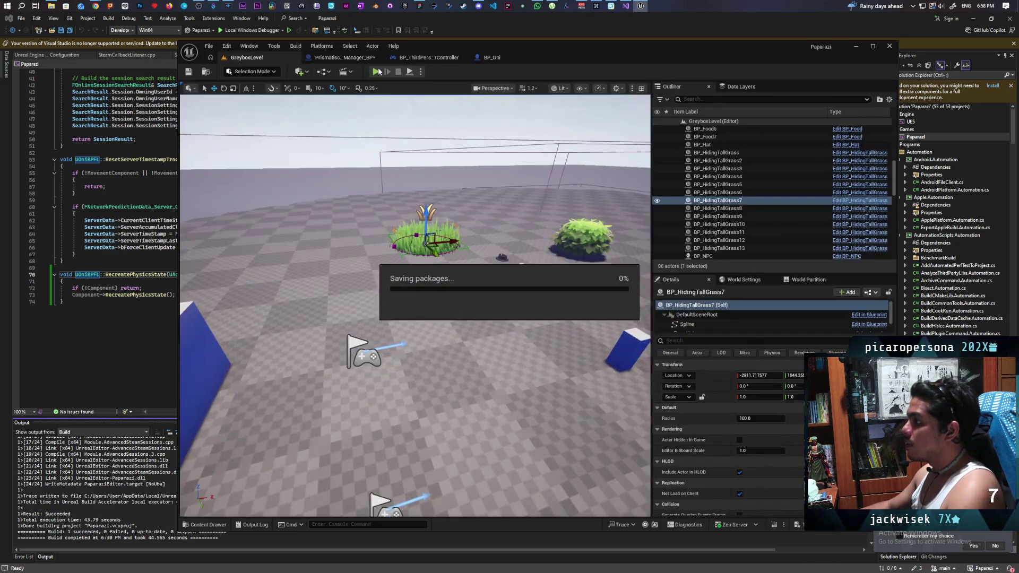
pyautogui.click(377, 73)
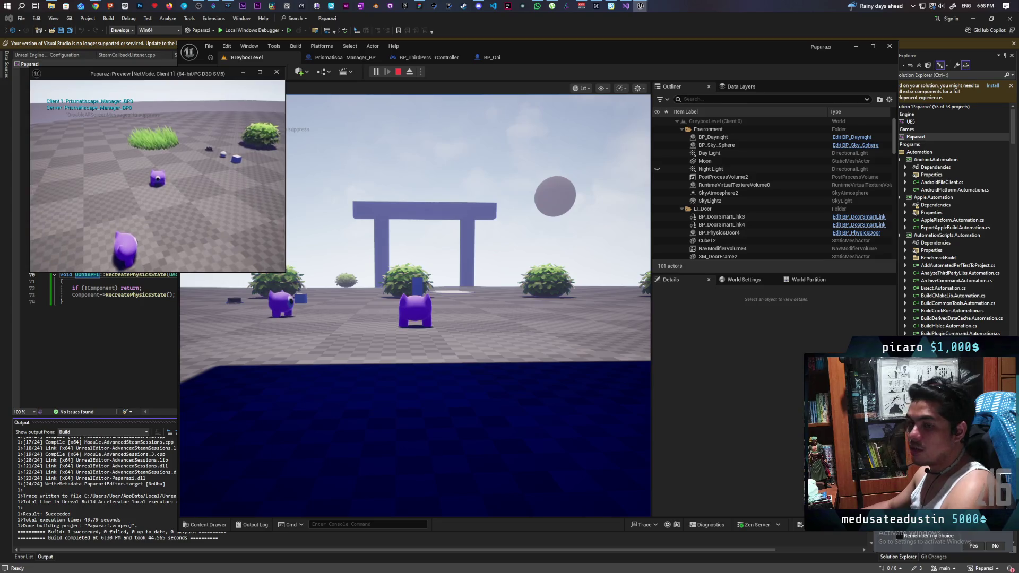
pyautogui.press('Escape')
pyautogui.click(343, 60)
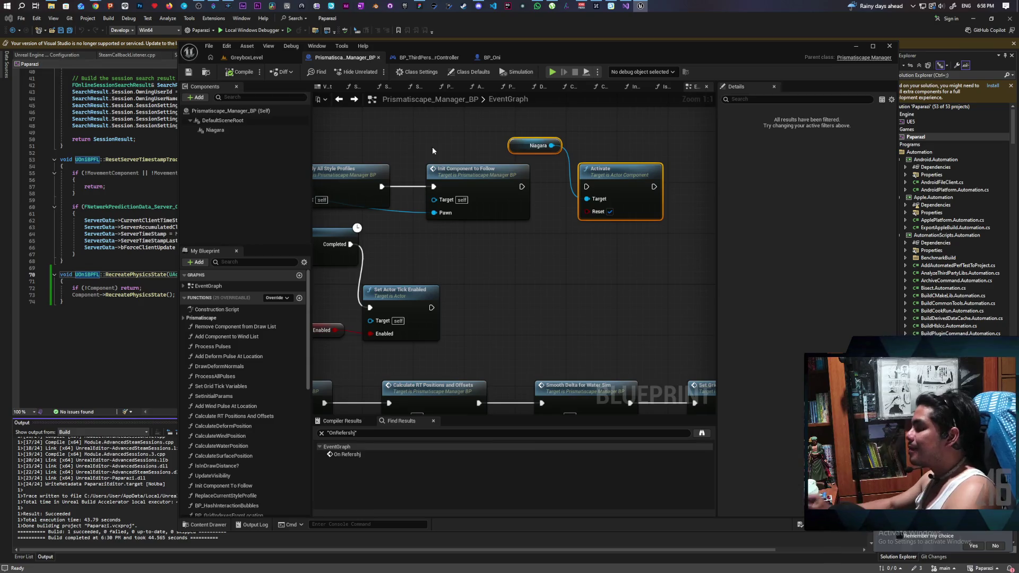
# Step: Reconnect Init Component to Follow's exec output to Activate
pyautogui.moveTo(467, 213); pyautogui.dragTo(644, 233)
pyautogui.scroll(-3, 584, 255)
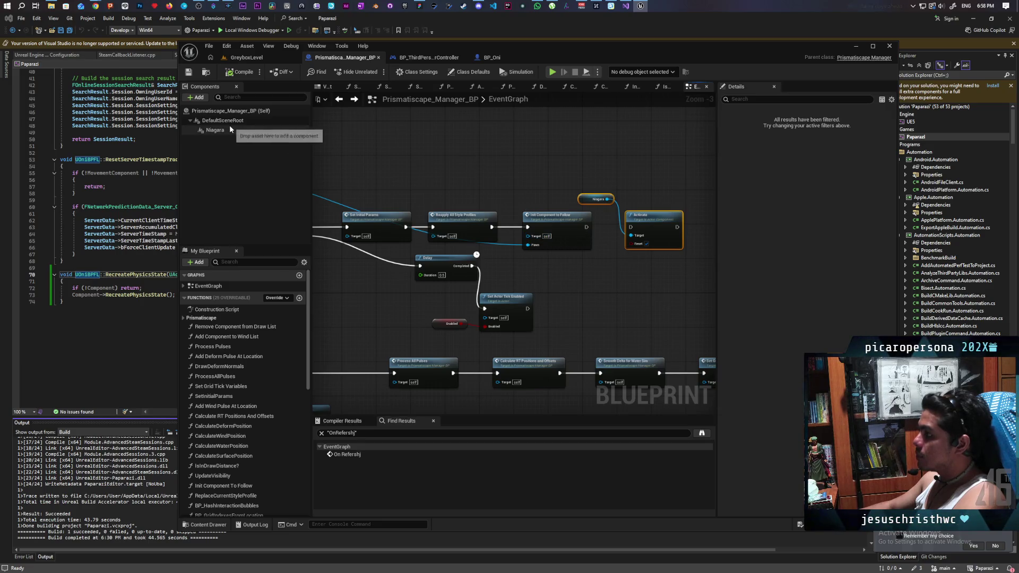
pyautogui.moveTo(586, 227); pyautogui.dragTo(633, 227)
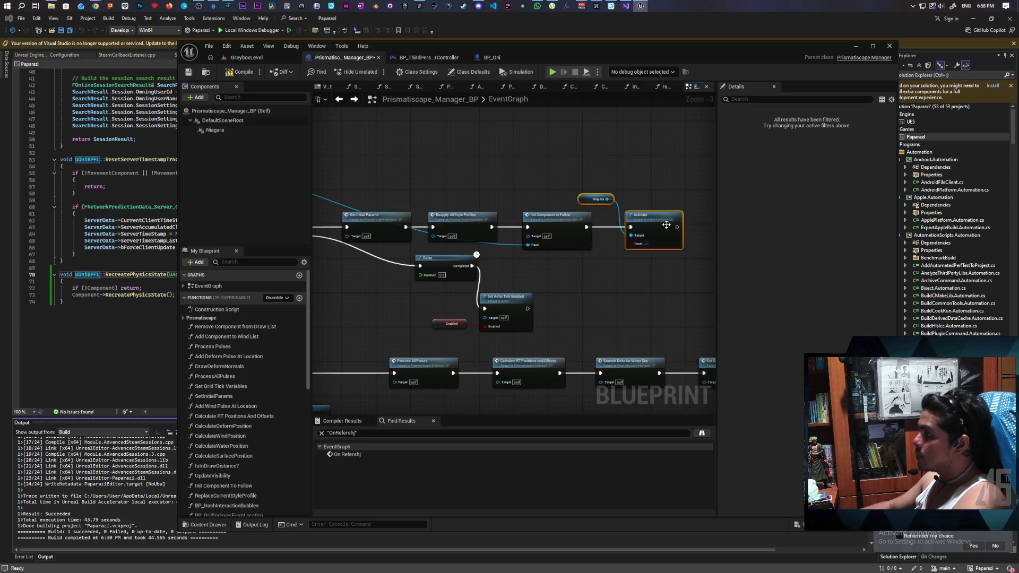
# Step: Uncheck the Niagara component's Auto Activate via the 'aut' filter, then start multiplayer play on GreyboxLevel
pyautogui.click(215, 130)
pyautogui.click(763, 100)
pyautogui.write('aut')
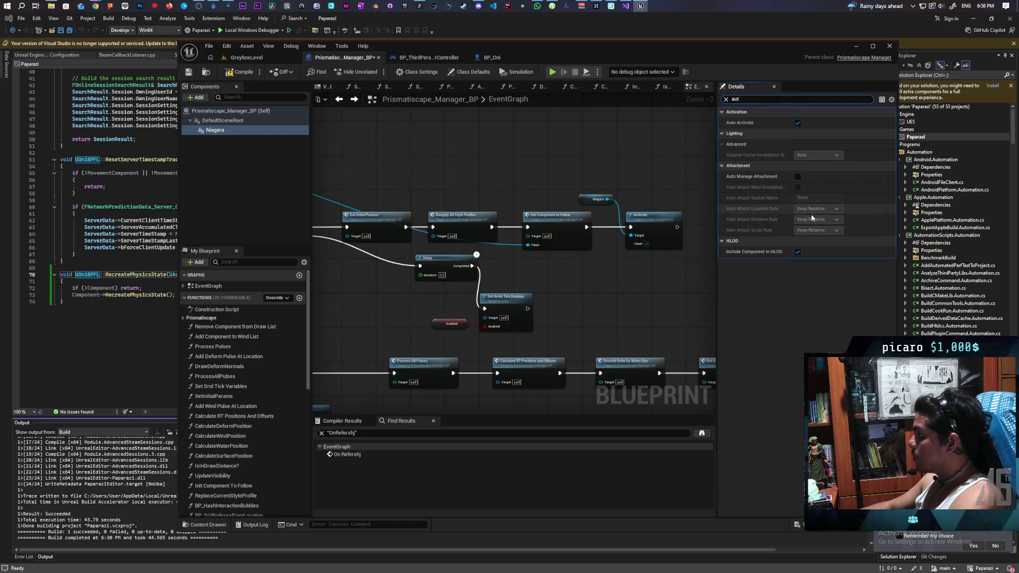
pyautogui.click(798, 124)
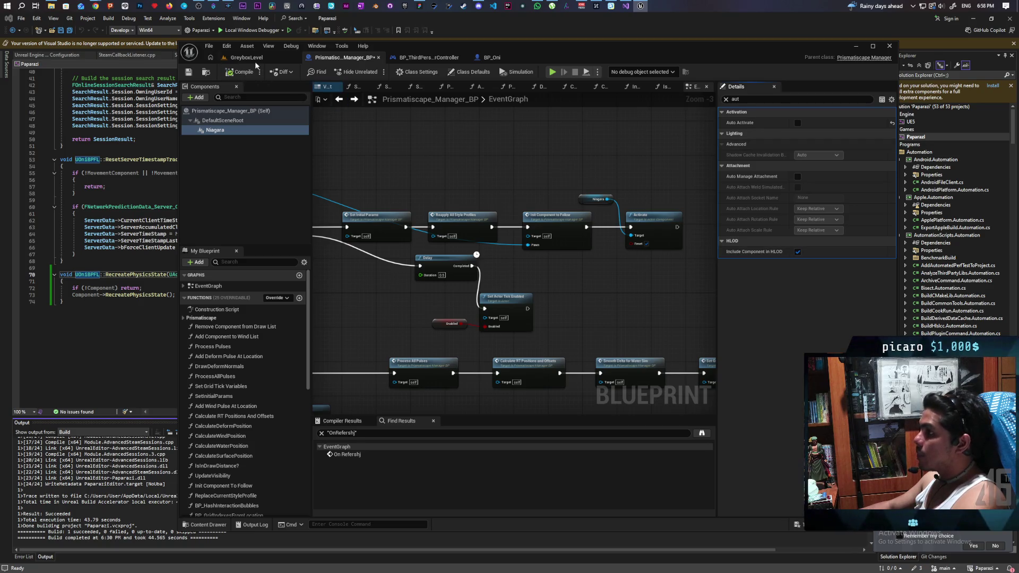
pyautogui.click(246, 57)
pyautogui.click(376, 71)
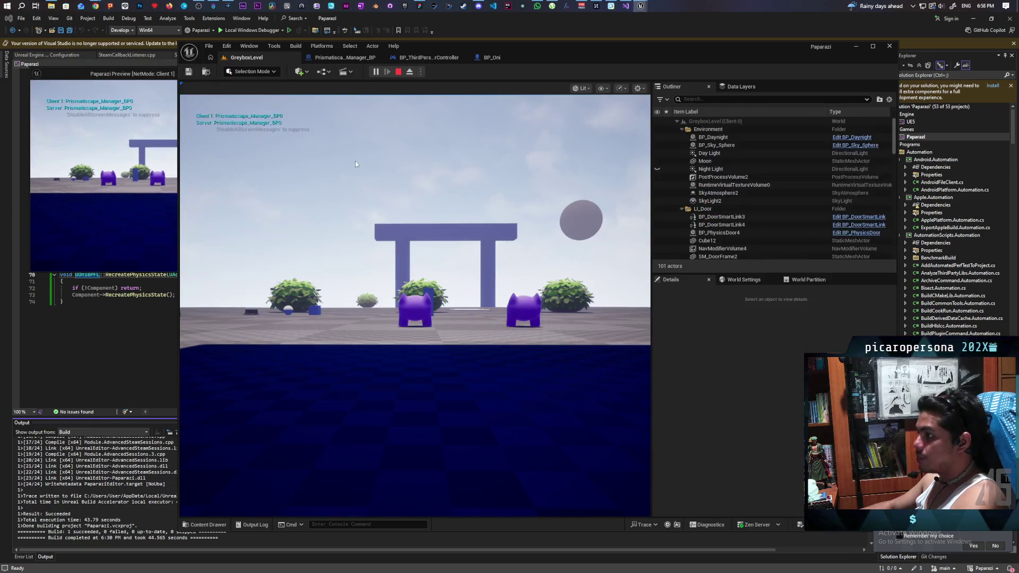
# Step: Take control of the game view and walk the character up to the grass
pyautogui.click(355, 161)
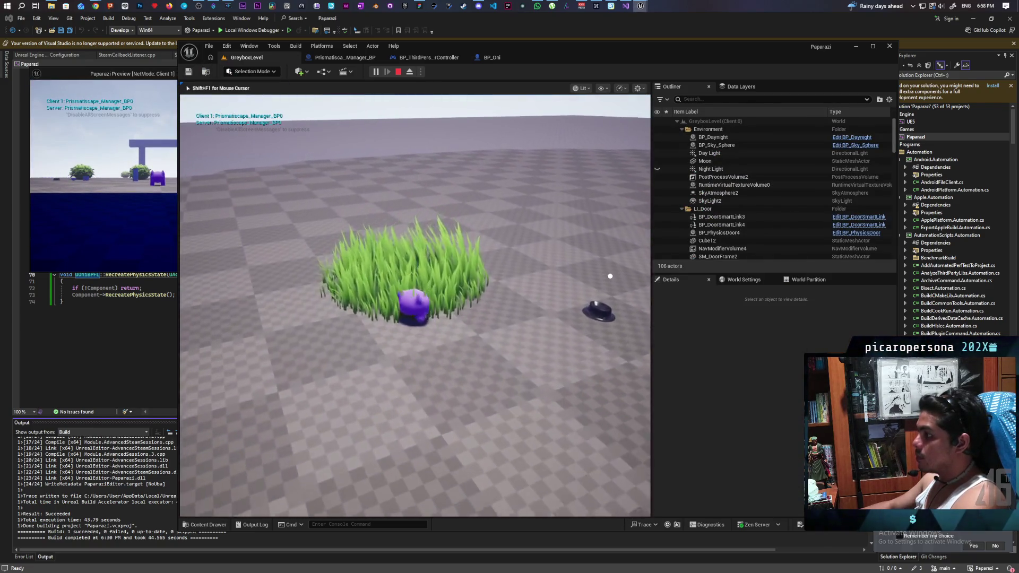
pyautogui.press('w')
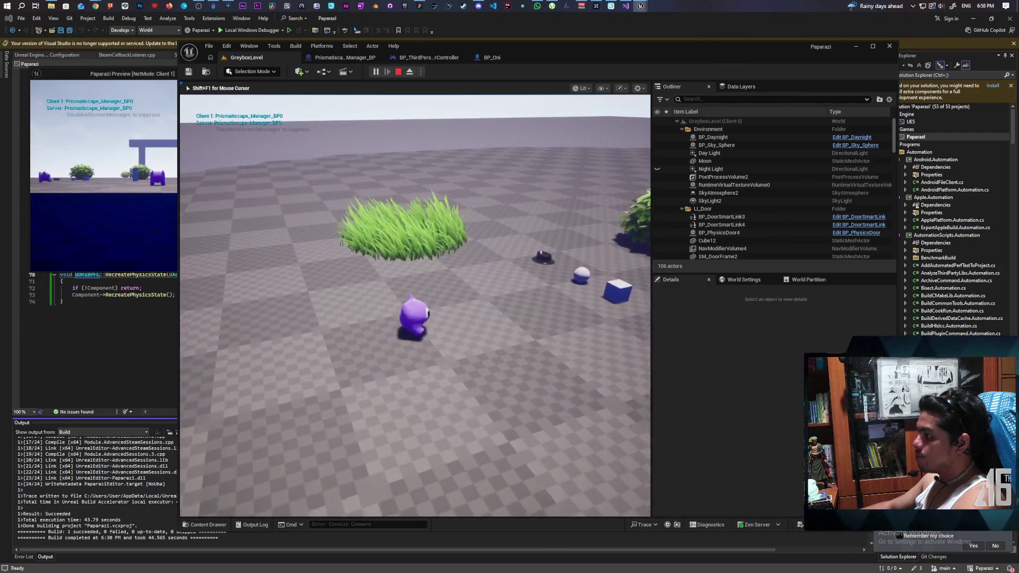
pyautogui.press('s')
pyautogui.press('w')
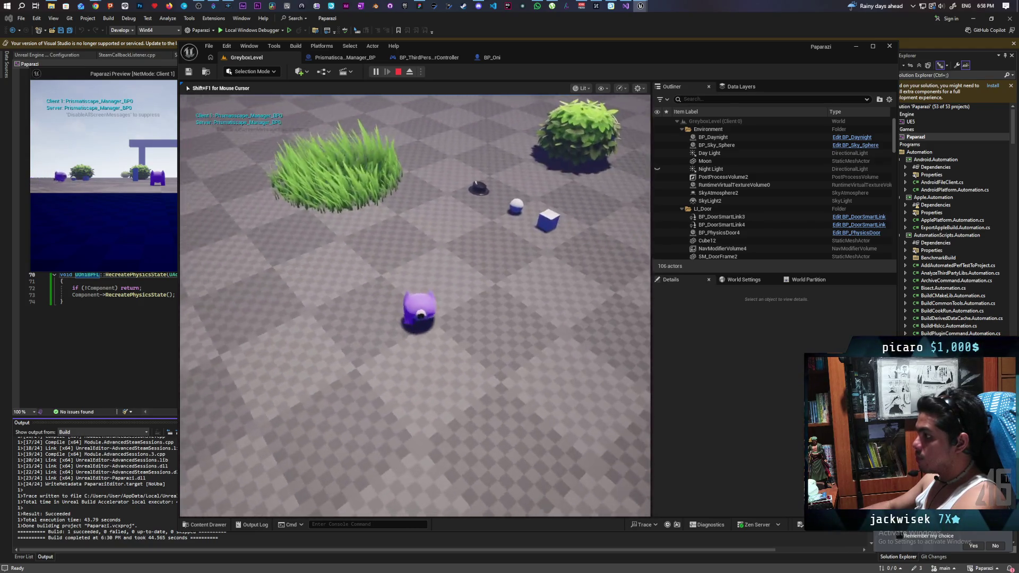
pyautogui.press('a')
pyautogui.press('d')
pyautogui.press('w')
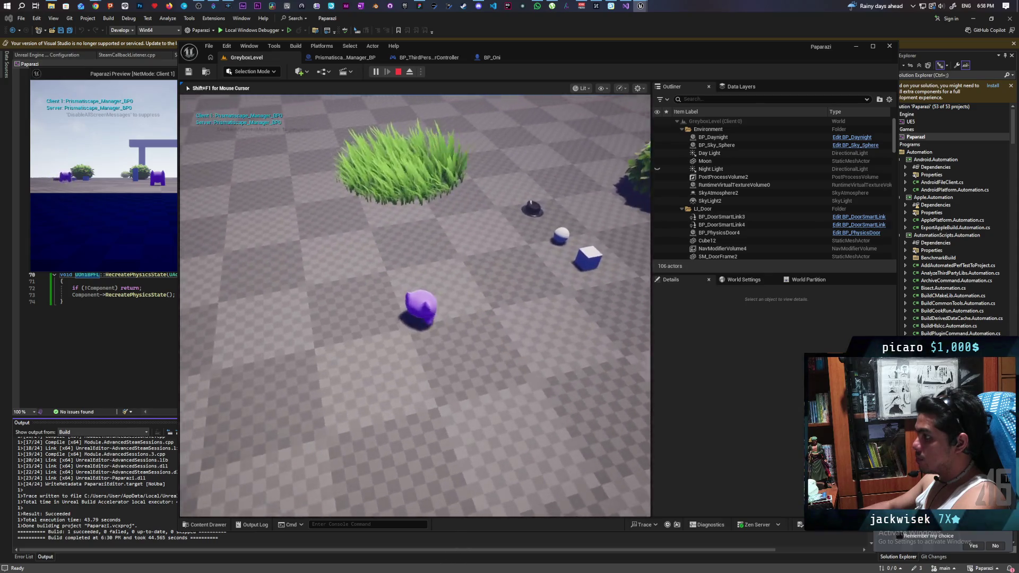
# Step: Walk back and forth across the grass patch, stop play, and open Prismatiscape_Manager_BP
pyautogui.press('w')
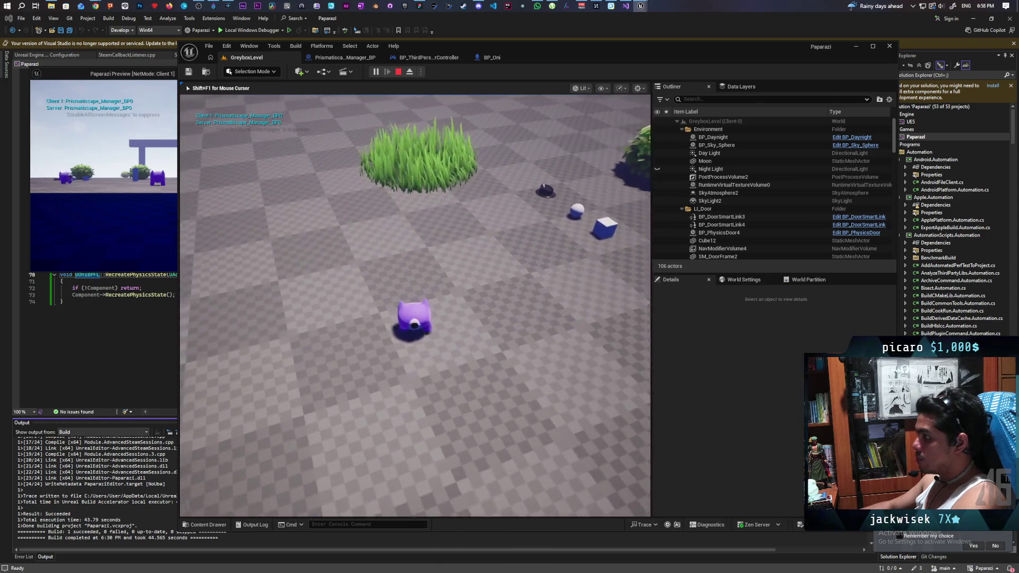
pyautogui.press('s')
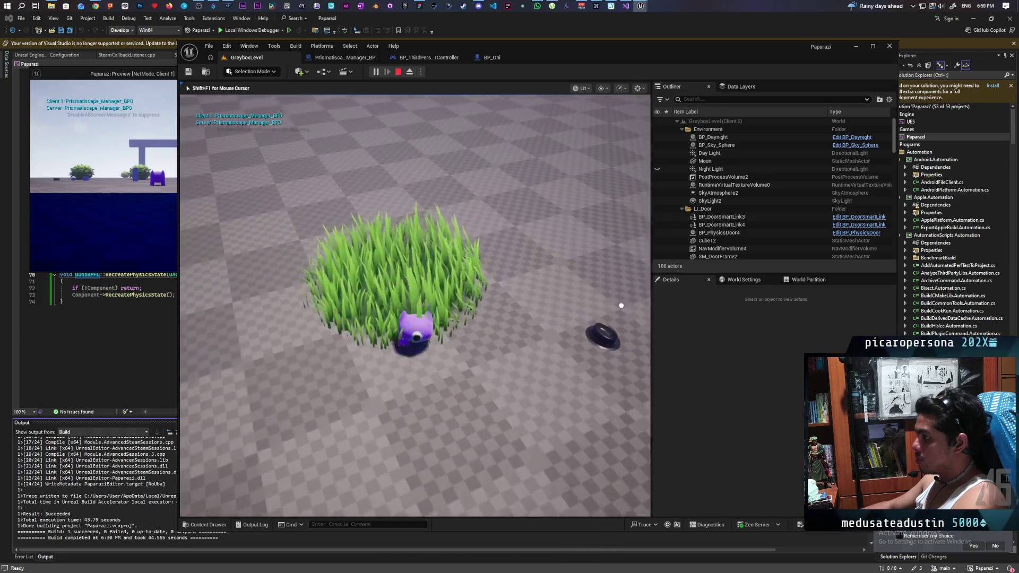
pyautogui.press('w')
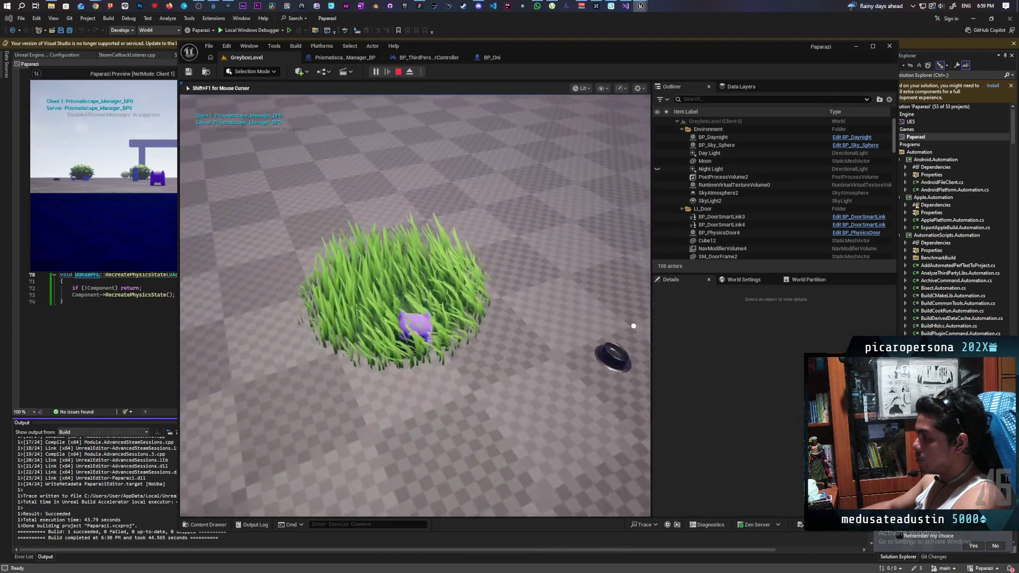
pyautogui.press('s')
pyautogui.press('w')
pyautogui.press('a')
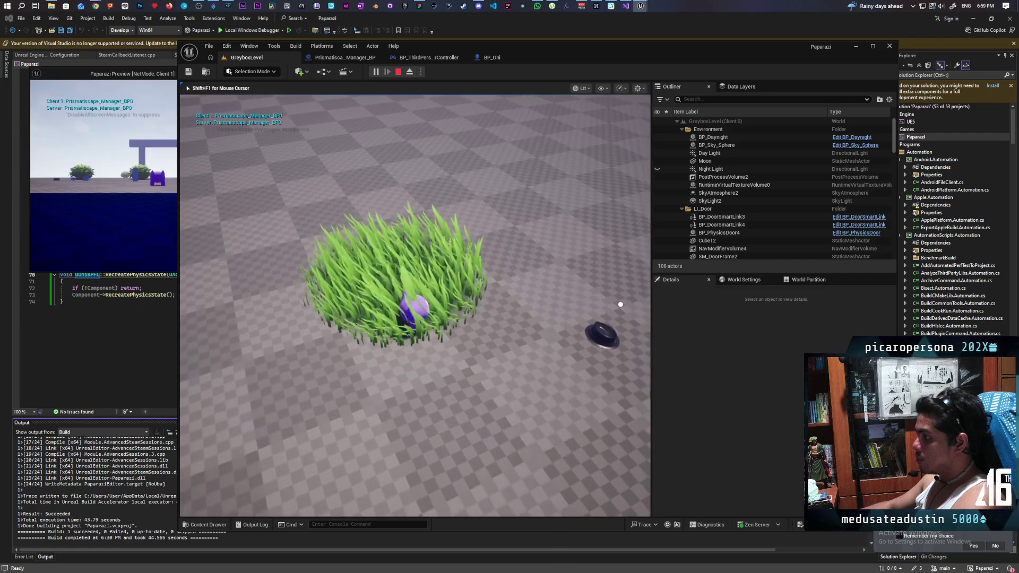
pyautogui.press('d')
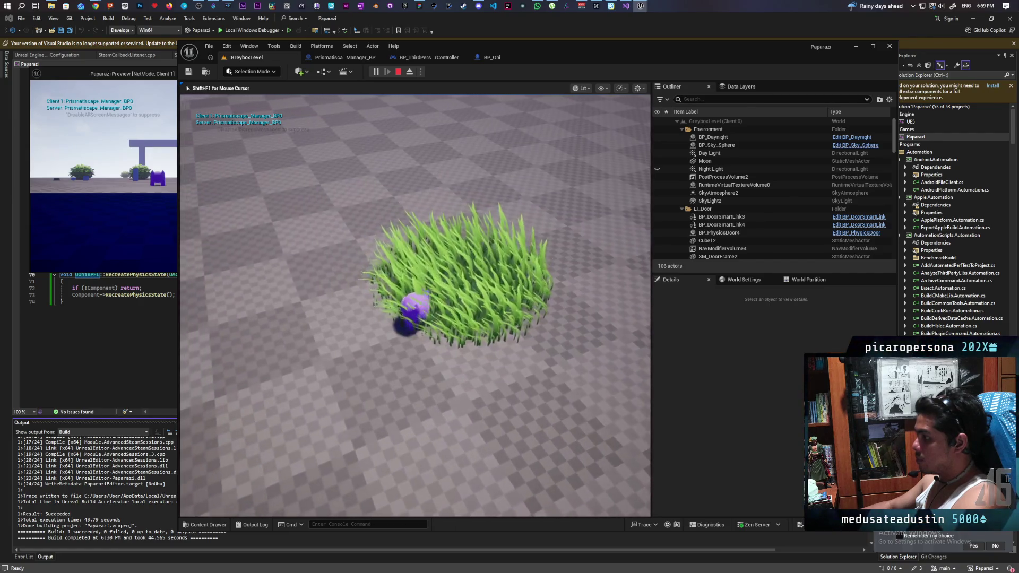
pyautogui.press('a')
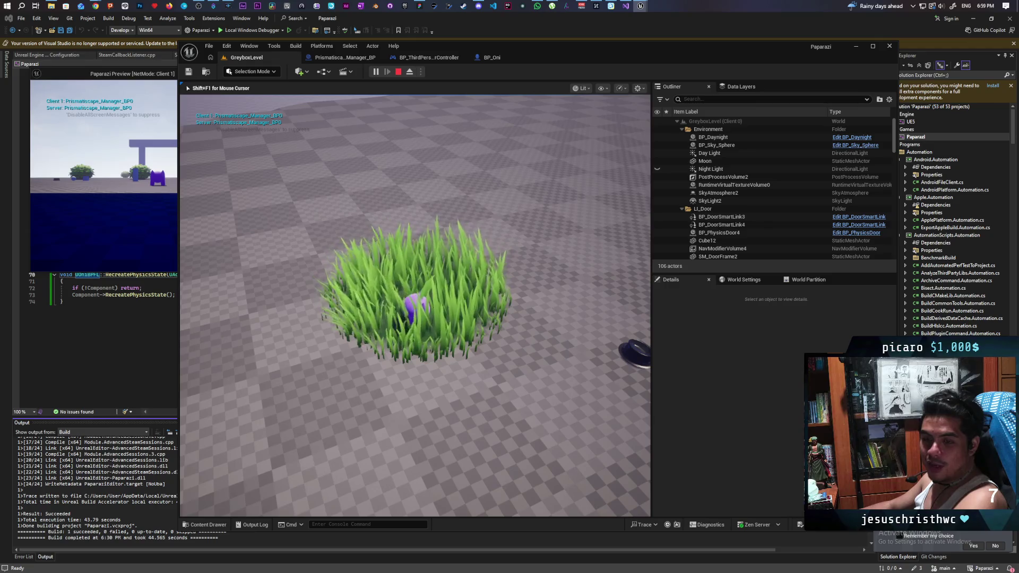
pyautogui.press('Escape')
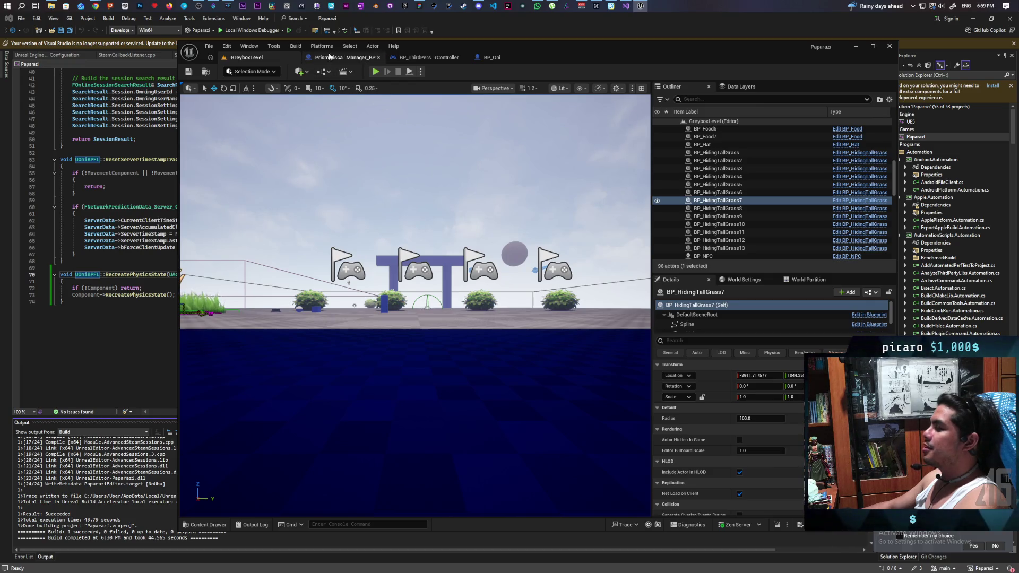
pyautogui.click(330, 57)
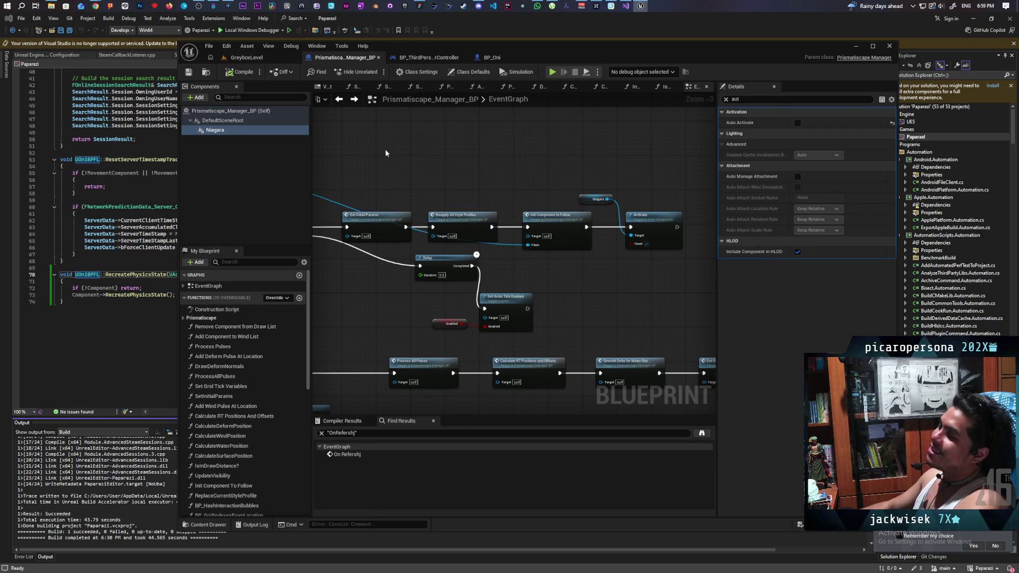
# Step: Look over the BP_Oni and BP_ThirdPersonPlayerController blueprints, then go back to Prismatiscape_Manager_BP
pyautogui.click(493, 57)
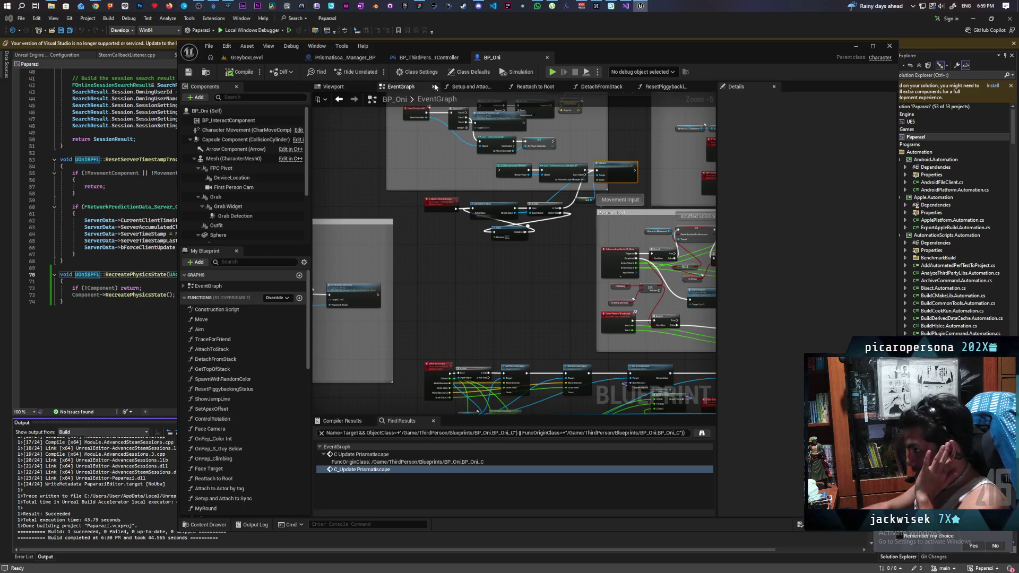
pyautogui.click(425, 58)
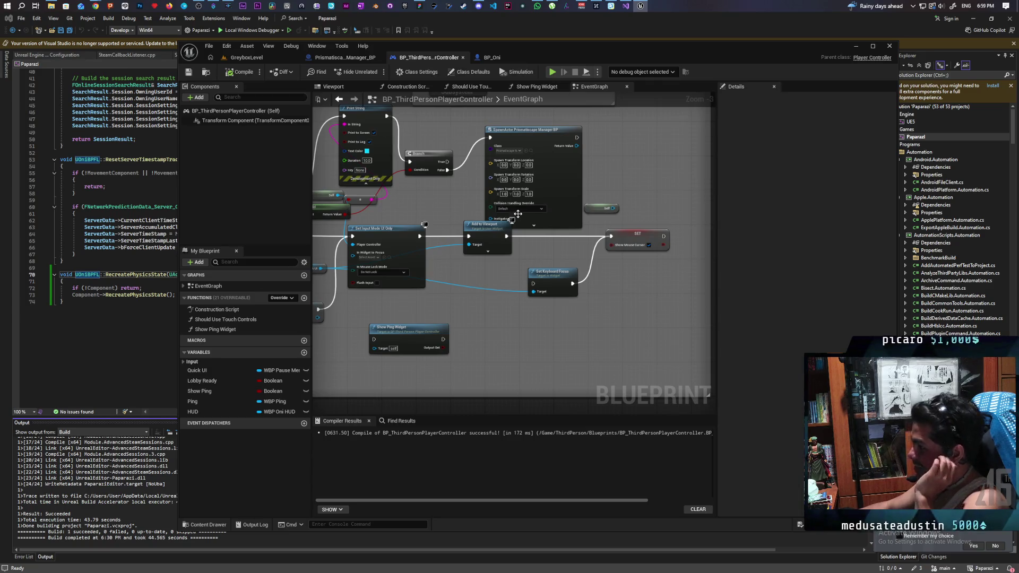
pyautogui.click(345, 57)
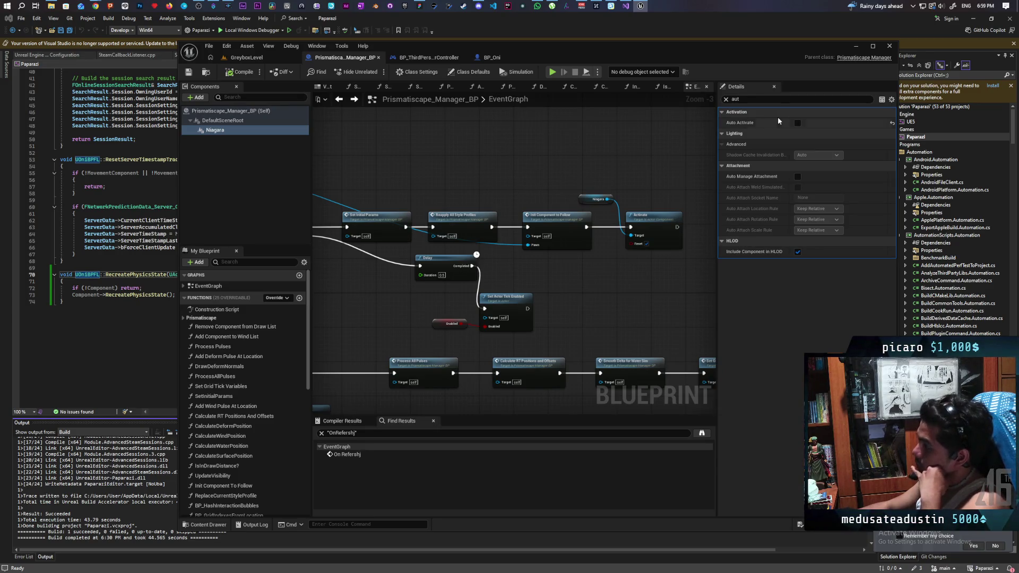
# Step: Pan the manager graph across the Initialize, Print String, Delay and Set Actor Tick Enabled nodes
pyautogui.moveTo(531, 189)
pyautogui.mouseDown()
pyautogui.moveTo(653, 151)
pyautogui.moveTo(663, 169)
pyautogui.moveTo(610, 191)
pyautogui.moveTo(621, 212)
pyautogui.moveTo(563, 184)
pyautogui.mouseUp()
pyautogui.scroll(1, 505, 182)
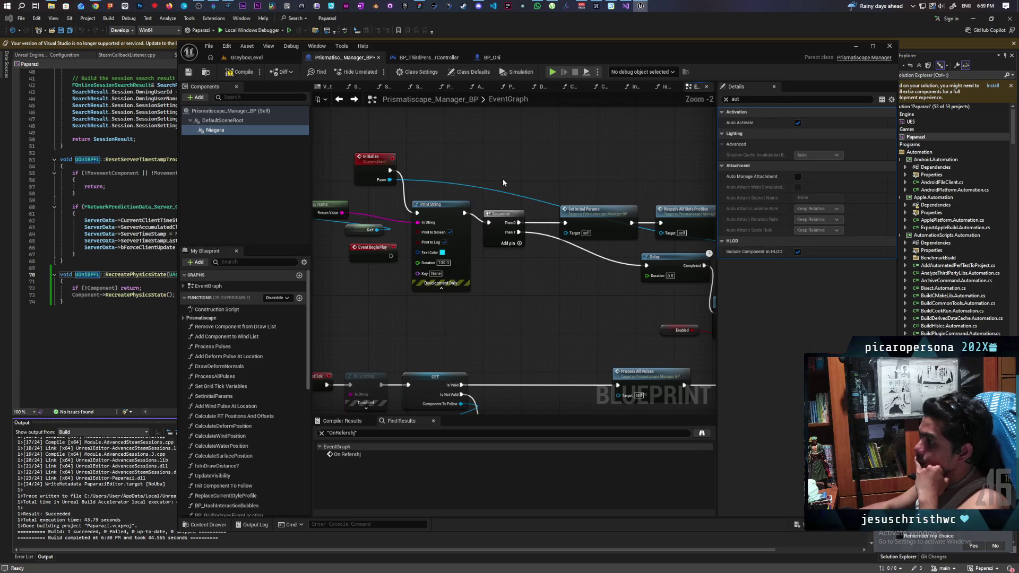
pyautogui.click(454, 216)
pyautogui.moveTo(454, 215)
pyautogui.mouseDown()
pyautogui.moveTo(393, 190)
pyautogui.moveTo(488, 180)
pyautogui.mouseUp()
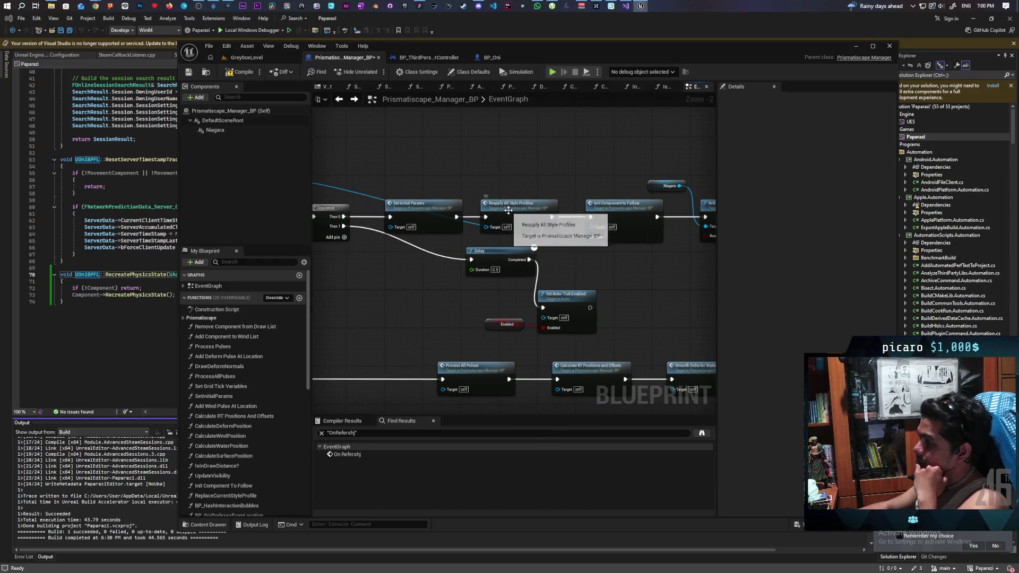
# Step: Find the Reinitialize System node through the ReapplyAllStyleProfiles and ApplyPrismatiscapeStyleProfile events
pyautogui.doubleClick(508, 209)
pyautogui.scroll(-4, 584, 207)
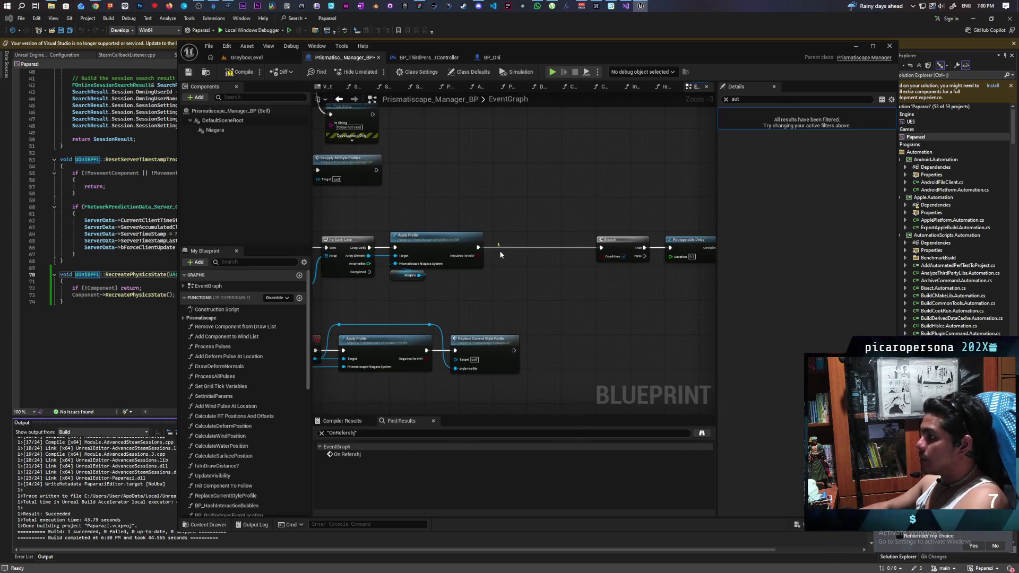
pyautogui.moveTo(508, 273)
pyautogui.mouseDown()
pyautogui.moveTo(611, 270)
pyautogui.moveTo(618, 222)
pyautogui.mouseUp()
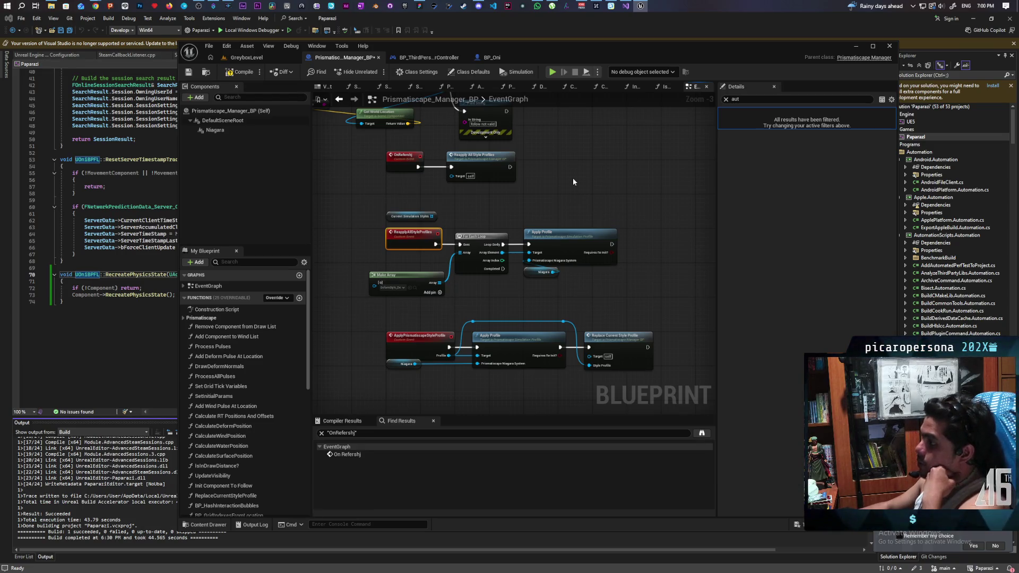
pyautogui.moveTo(574, 181); pyautogui.dragTo(422, 205)
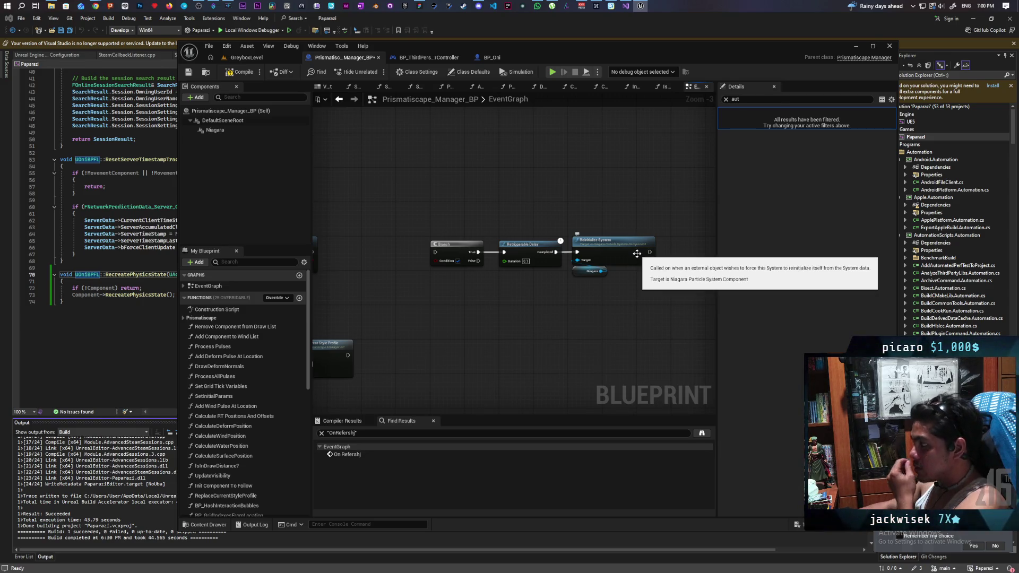
# Step: Paste Reinitialize System with its Niagara node after Activate and wire Activate into it
pyautogui.moveTo(578, 288); pyautogui.dragTo(619, 245)
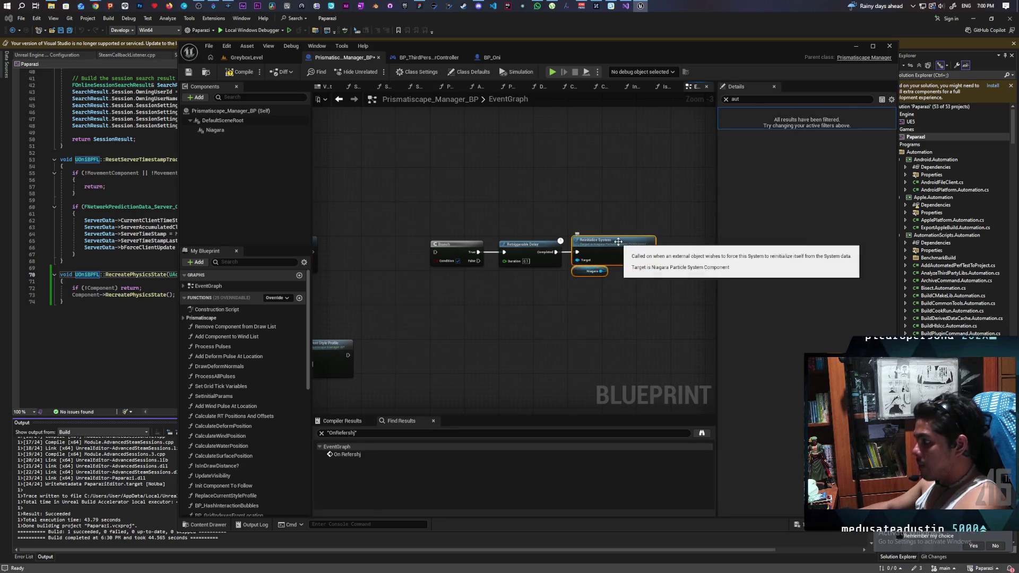
pyautogui.moveTo(572, 166)
pyautogui.mouseDown()
pyautogui.moveTo(525, 301)
pyautogui.moveTo(528, 282)
pyautogui.mouseUp()
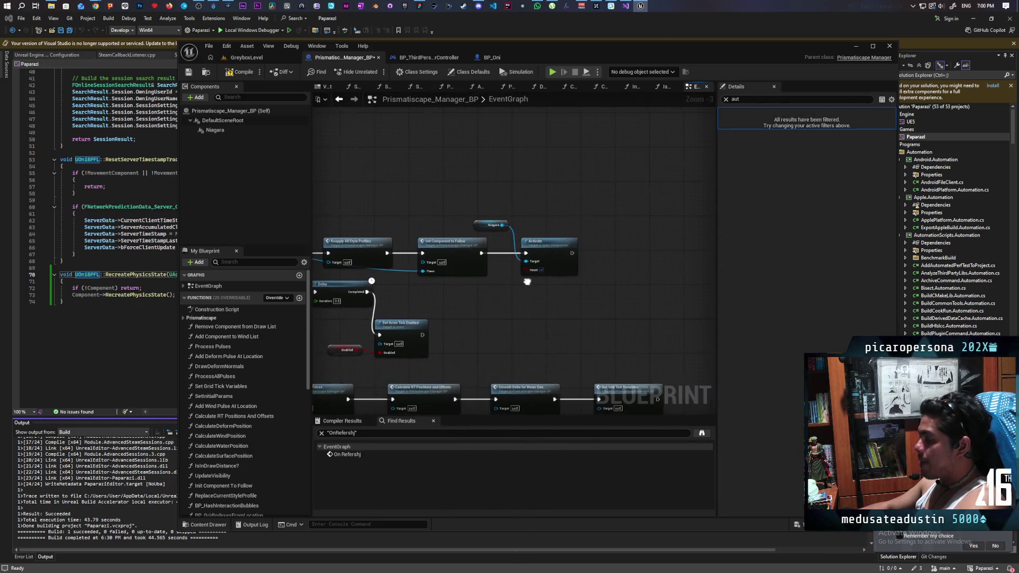
pyautogui.hotkey('ctrl', 'v')
pyautogui.moveTo(572, 254); pyautogui.dragTo(607, 250)
pyautogui.press('q')
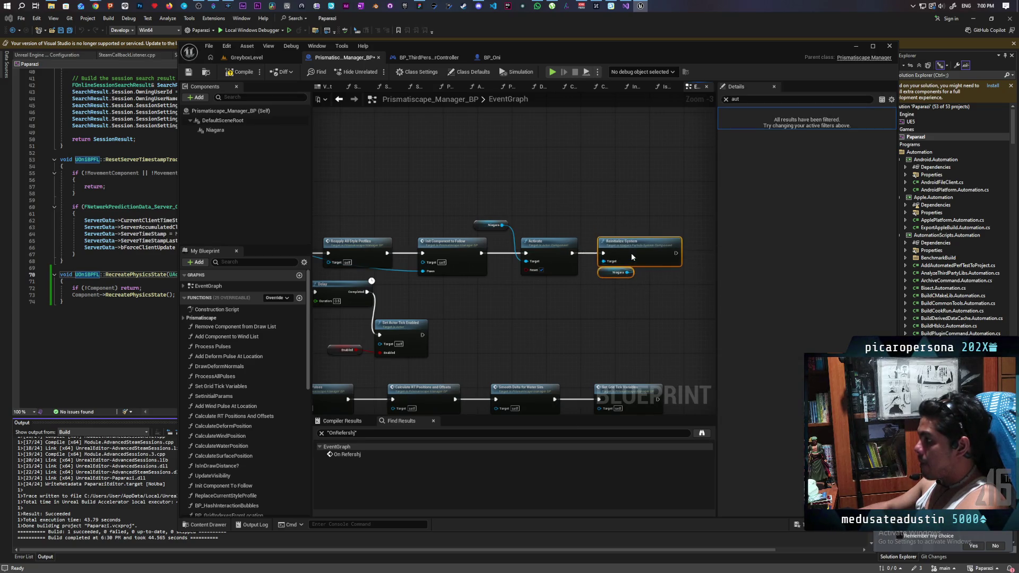
pyautogui.moveTo(454, 252); pyautogui.dragTo(522, 224)
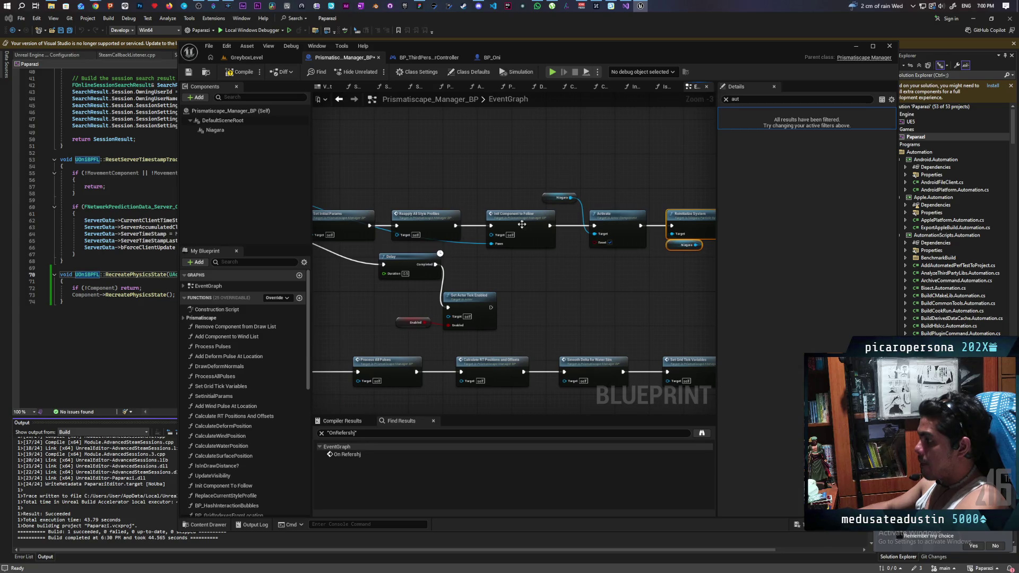
pyautogui.click(245, 58)
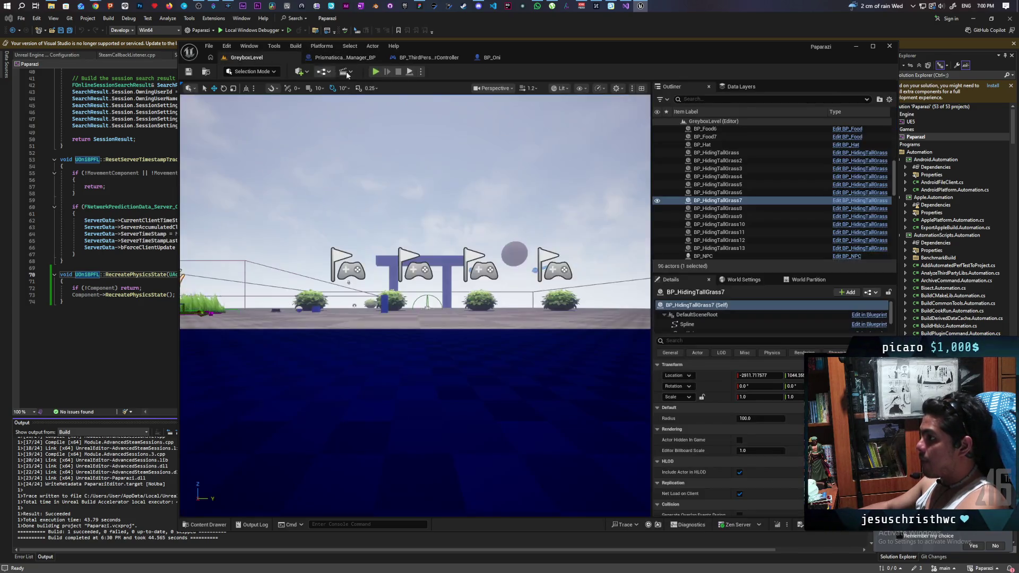
pyautogui.click(378, 72)
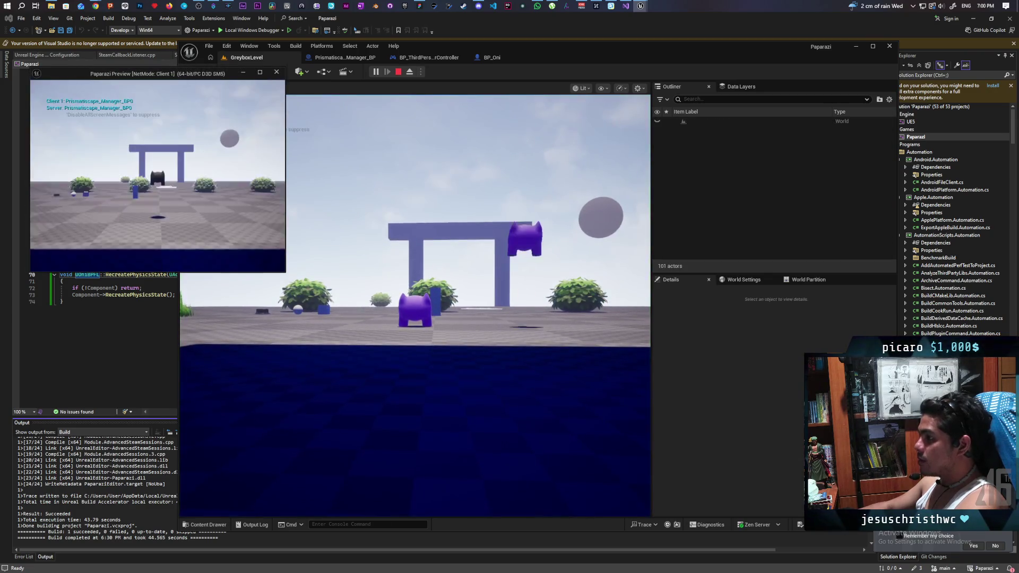
pyautogui.hotkey('alt', 'Tab')
pyautogui.click(258, 185)
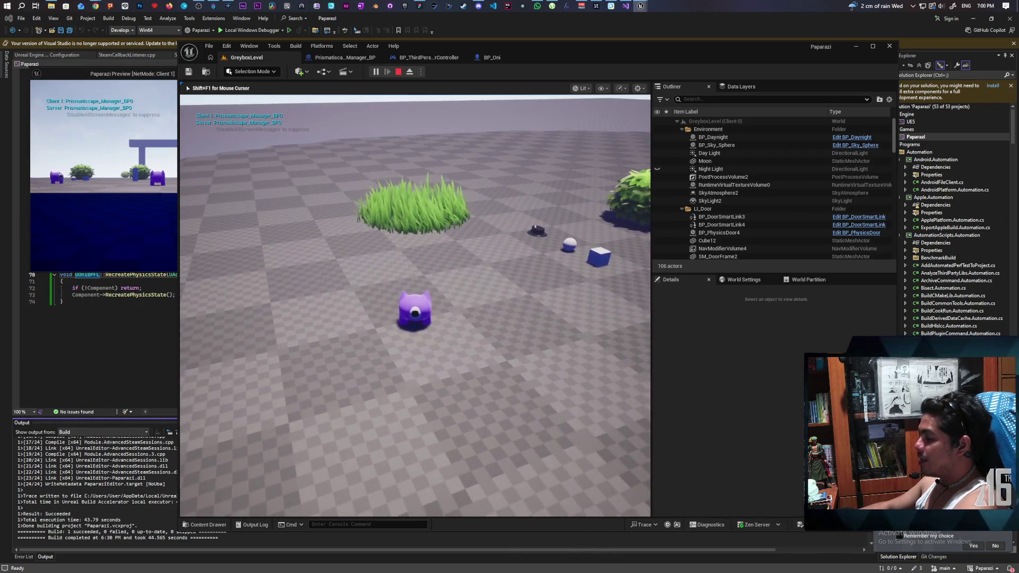
pyautogui.press('Escape')
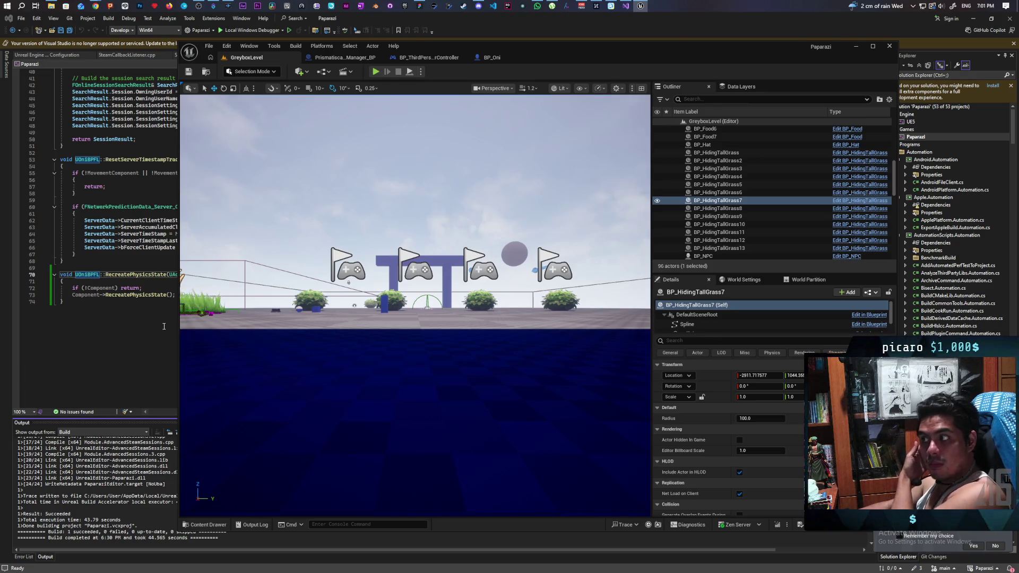
# Step: Change the play mode's multiplayer net mode and set Number of Players to 1
pyautogui.click(422, 73)
pyautogui.moveTo(467, 233)
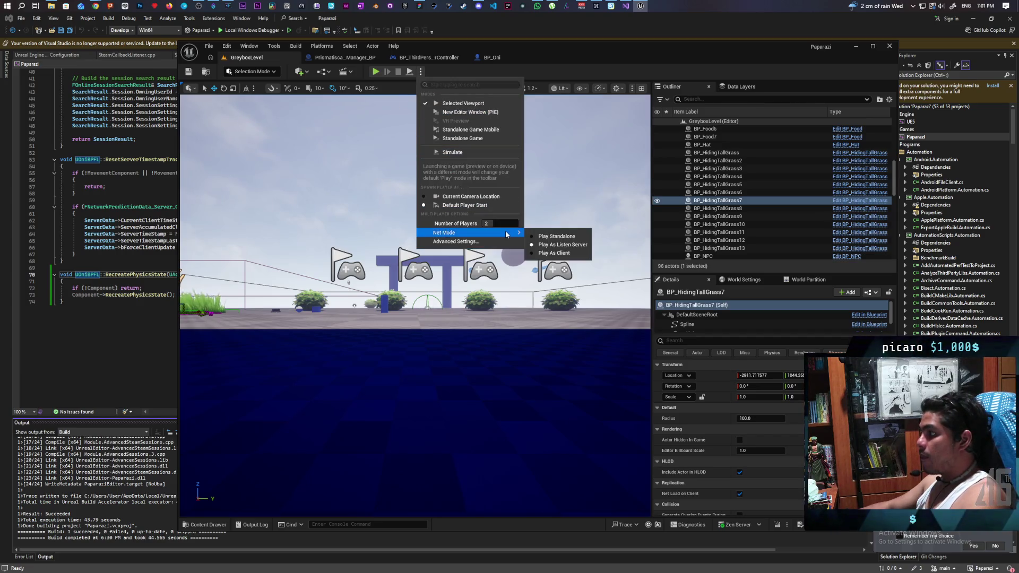
pyautogui.click(554, 237)
pyautogui.click(421, 72)
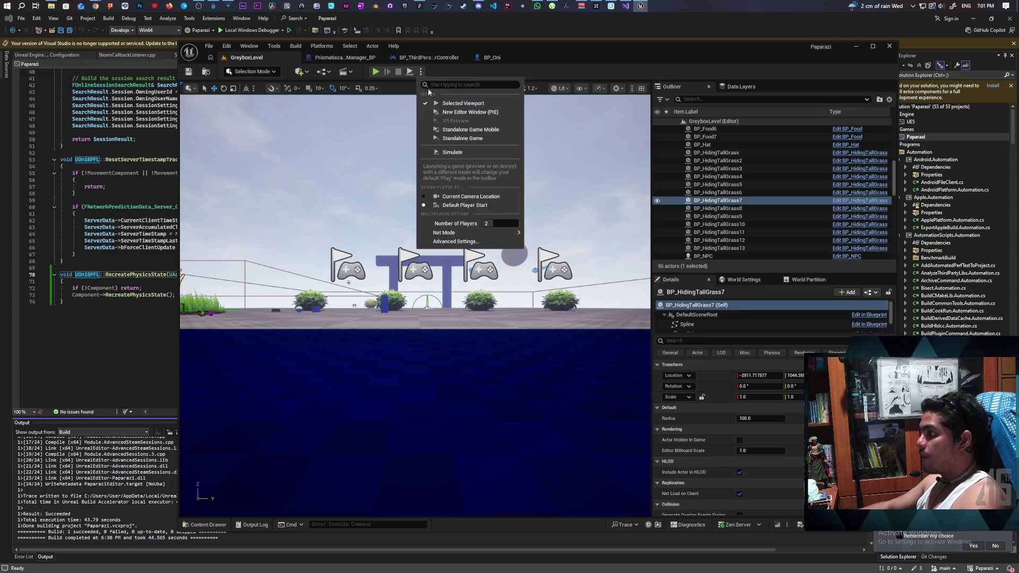
pyautogui.click(488, 224)
pyautogui.write('1')
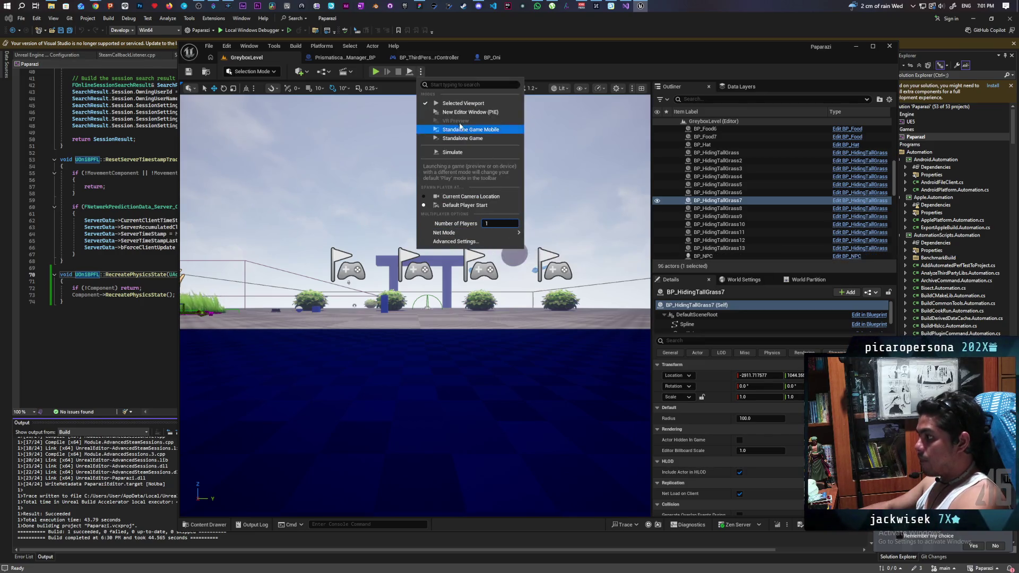
# Step: Play the level, walking the character in and out of the grass, then stop and reopen the manager
pyautogui.click(376, 71)
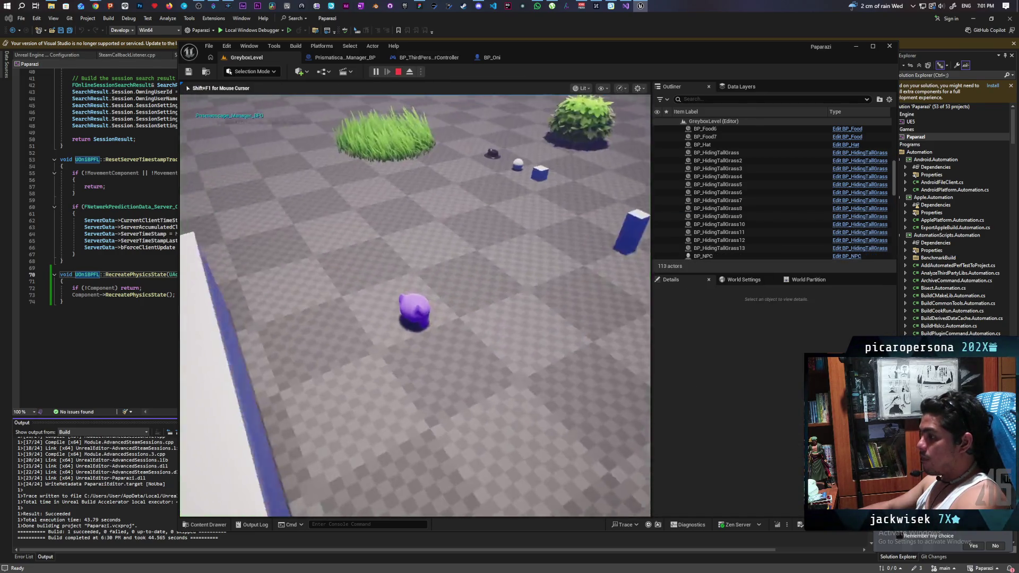
pyautogui.press('w')
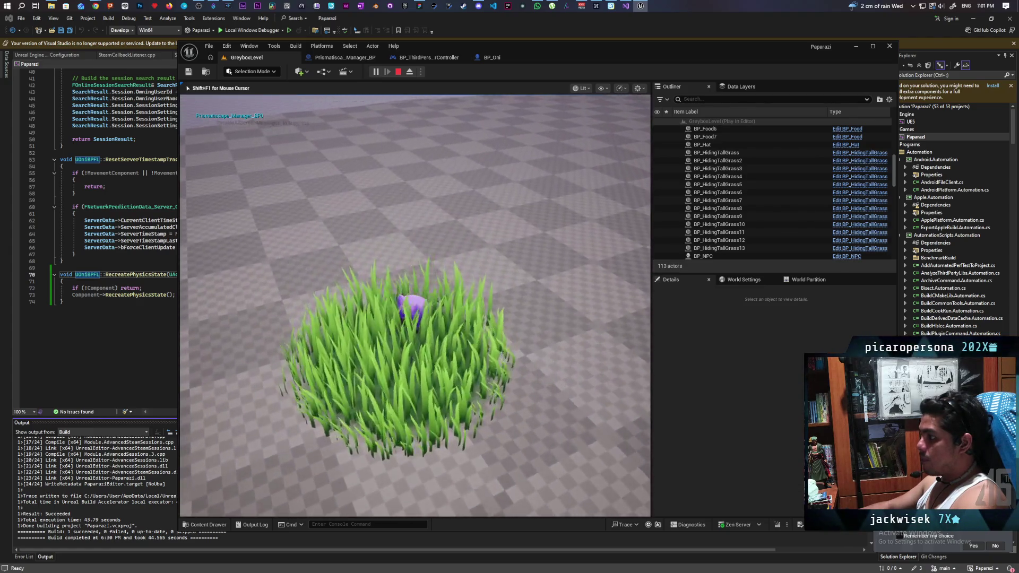
pyautogui.press('w')
pyautogui.press('s')
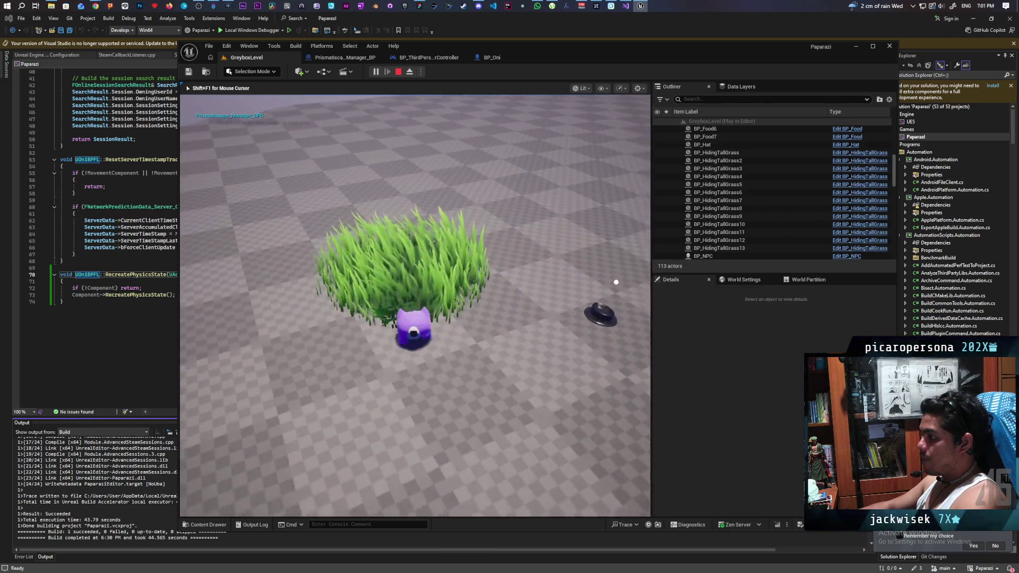
pyautogui.press('w')
pyautogui.press('s')
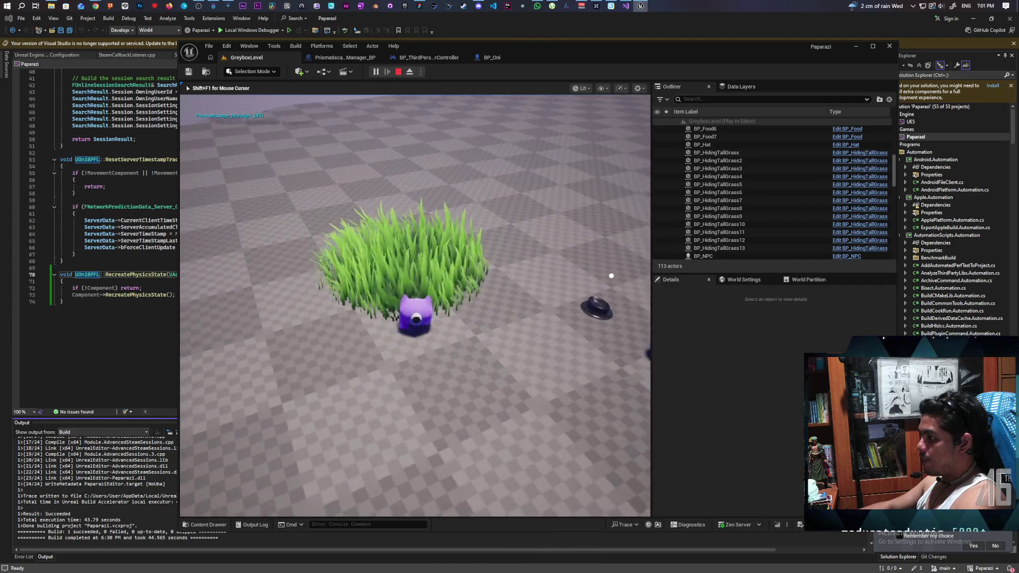
pyautogui.press('w')
pyautogui.press('s')
pyautogui.press('w')
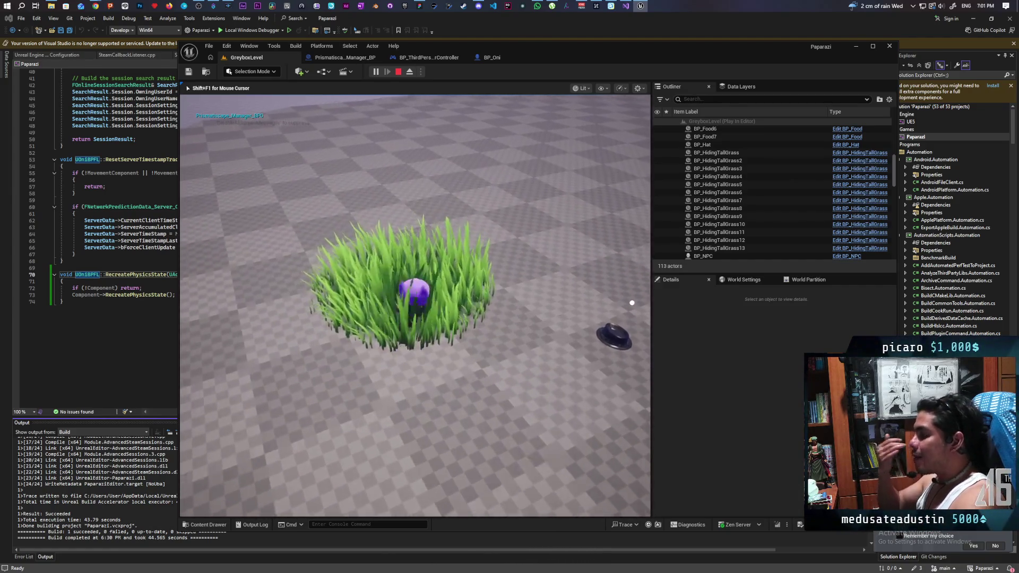
pyautogui.press('s')
pyautogui.press('w')
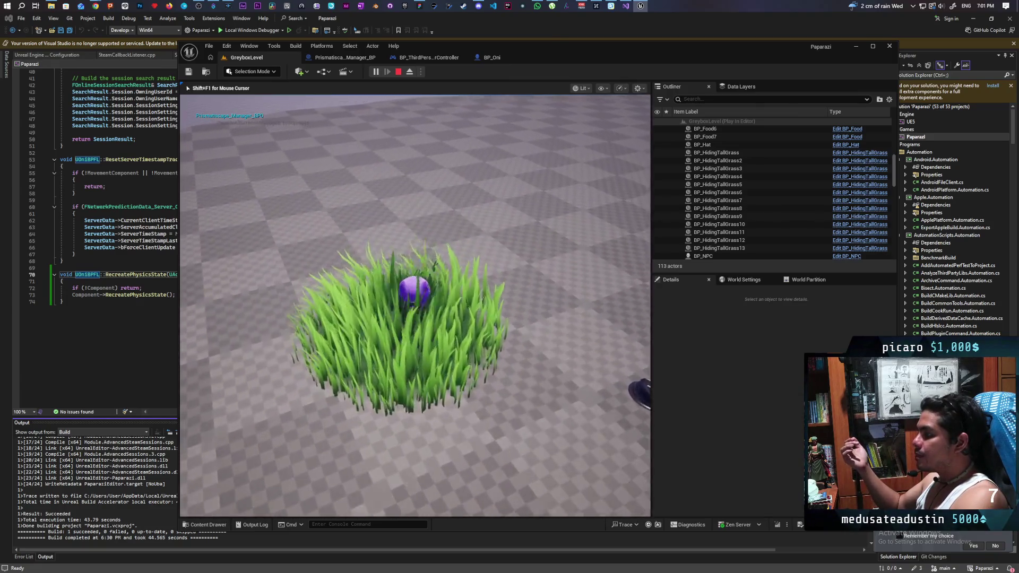
pyautogui.press('s')
pyautogui.press('Escape')
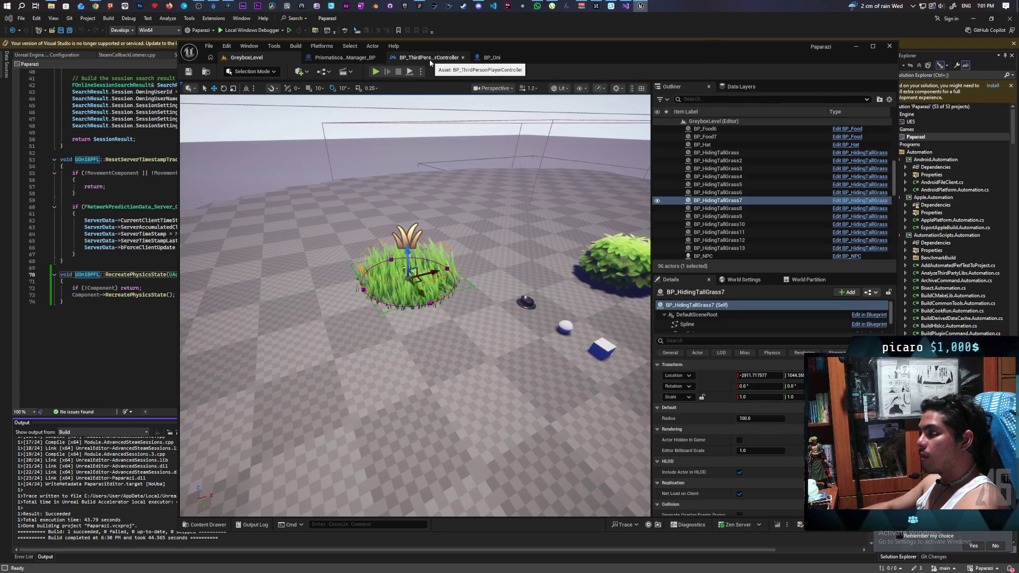
pyautogui.click(345, 58)
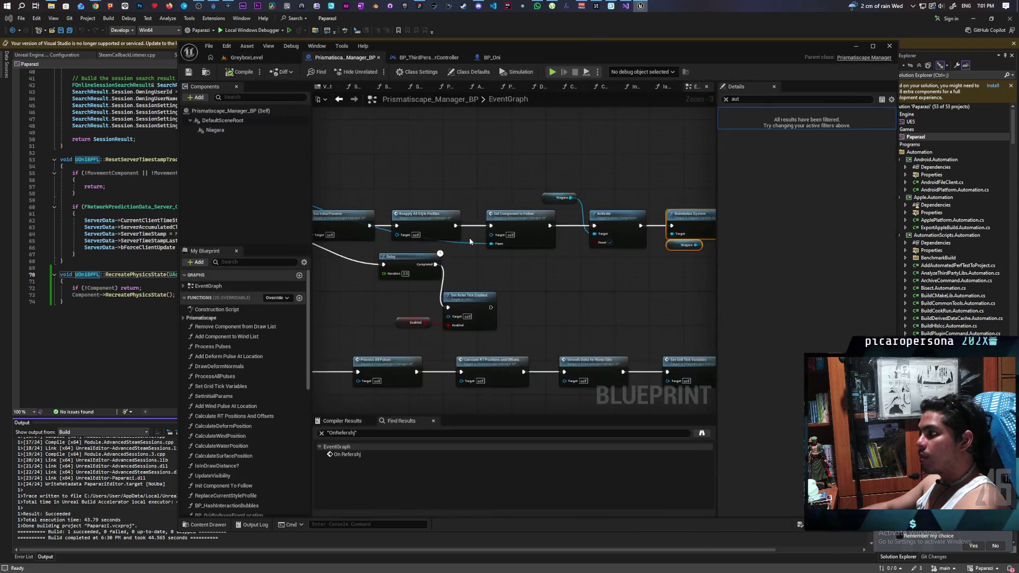
pyautogui.moveTo(529, 290)
pyautogui.mouseDown()
pyautogui.moveTo(639, 269)
pyautogui.moveTo(565, 317)
pyautogui.moveTo(452, 318)
pyautogui.moveTo(582, 296)
pyautogui.moveTo(541, 298)
pyautogui.mouseUp()
pyautogui.moveTo(619, 285); pyautogui.dragTo(398, 315)
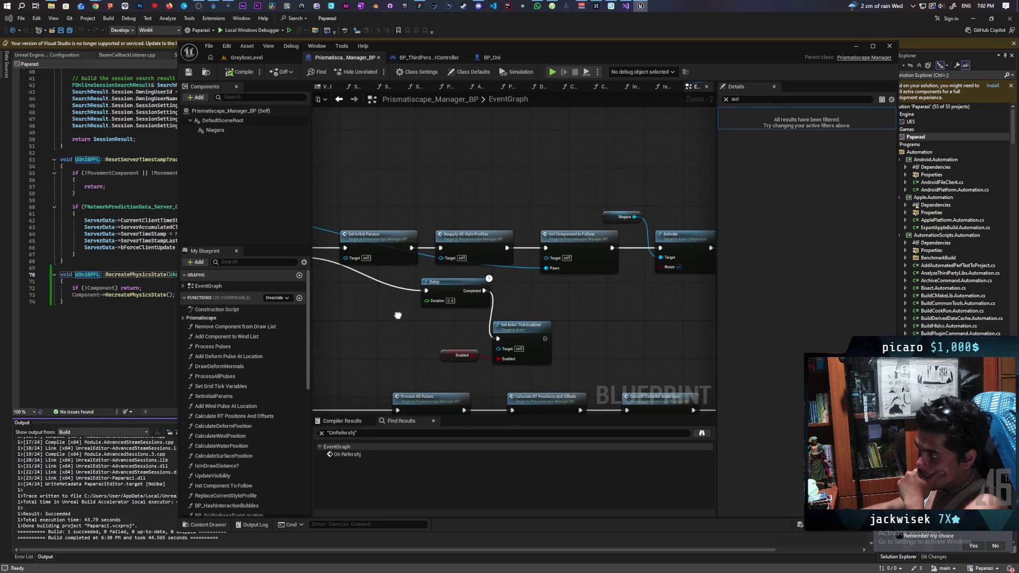
pyautogui.moveTo(398, 315)
pyautogui.mouseDown()
pyautogui.moveTo(472, 245)
pyautogui.moveTo(462, 302)
pyautogui.moveTo(334, 317)
pyautogui.moveTo(601, 293)
pyautogui.mouseUp()
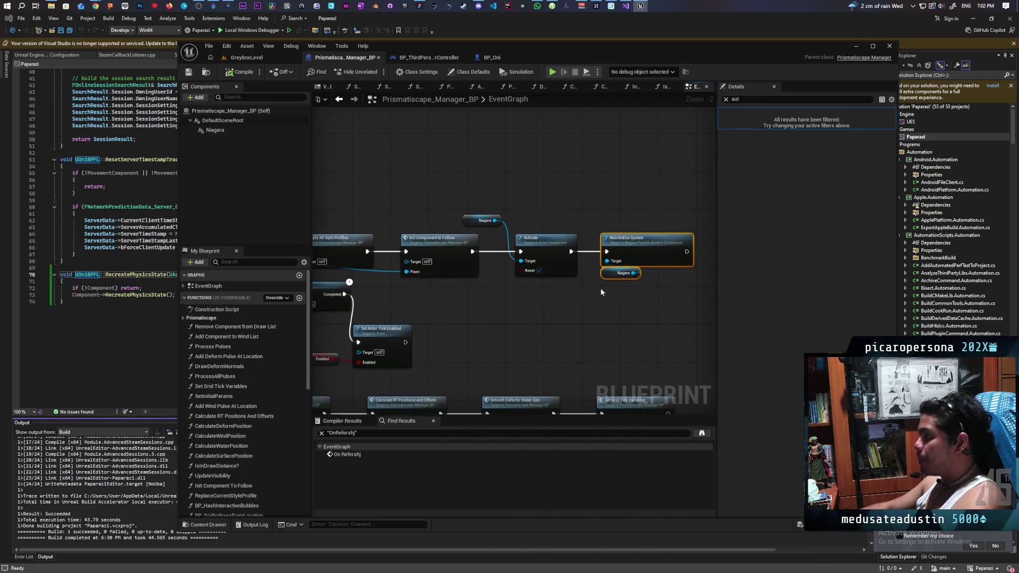
pyautogui.scroll(-3, 598, 322)
pyautogui.scroll(2, 492, 228)
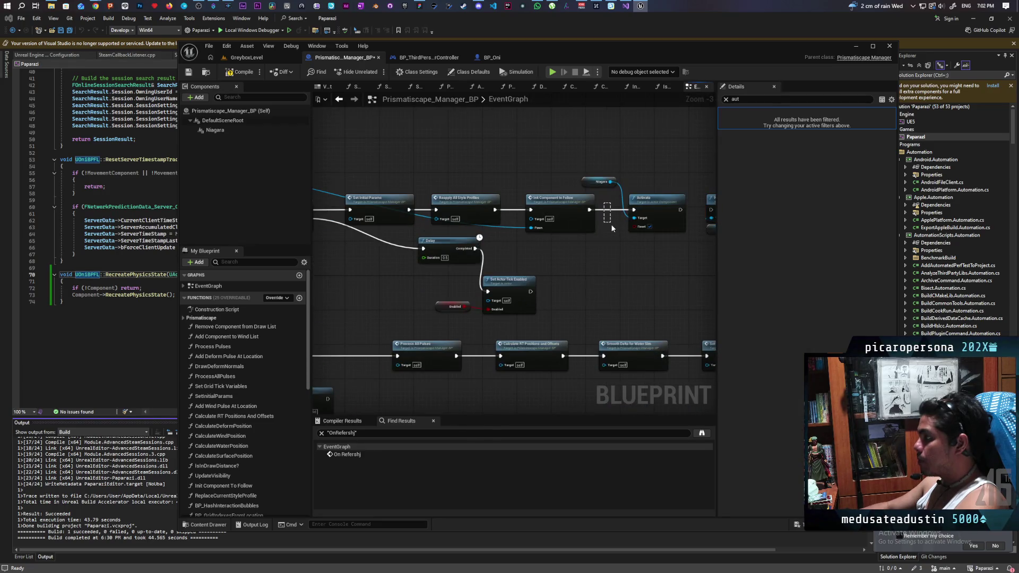
pyautogui.moveTo(612, 228); pyautogui.dragTo(607, 208)
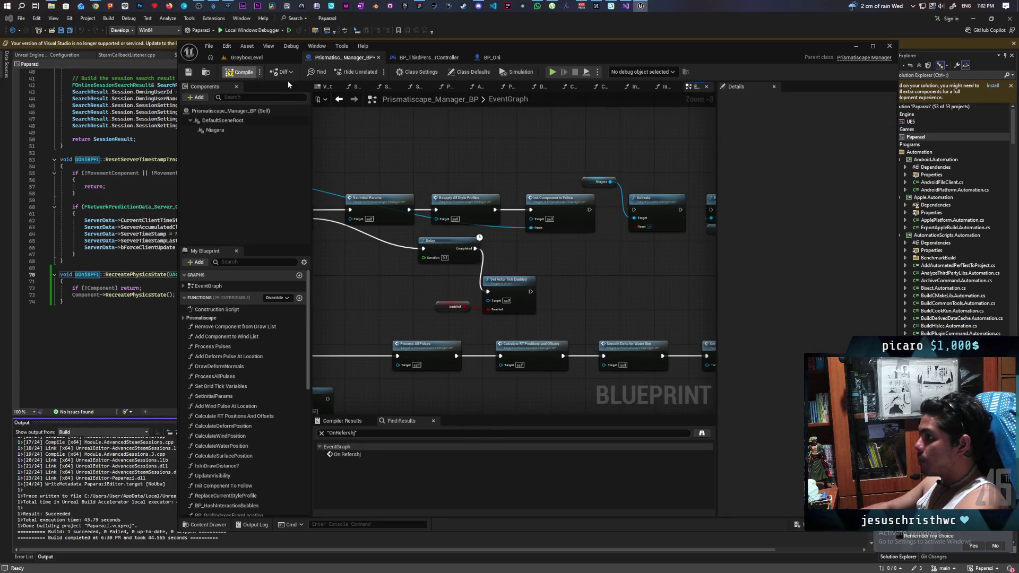
pyautogui.click(247, 58)
pyautogui.click(375, 72)
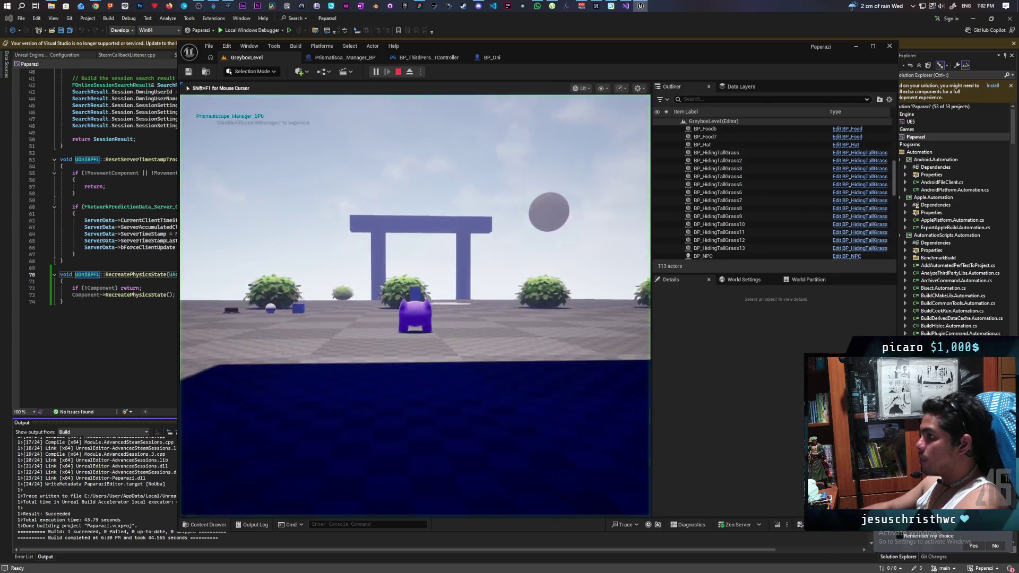
pyautogui.press('w')
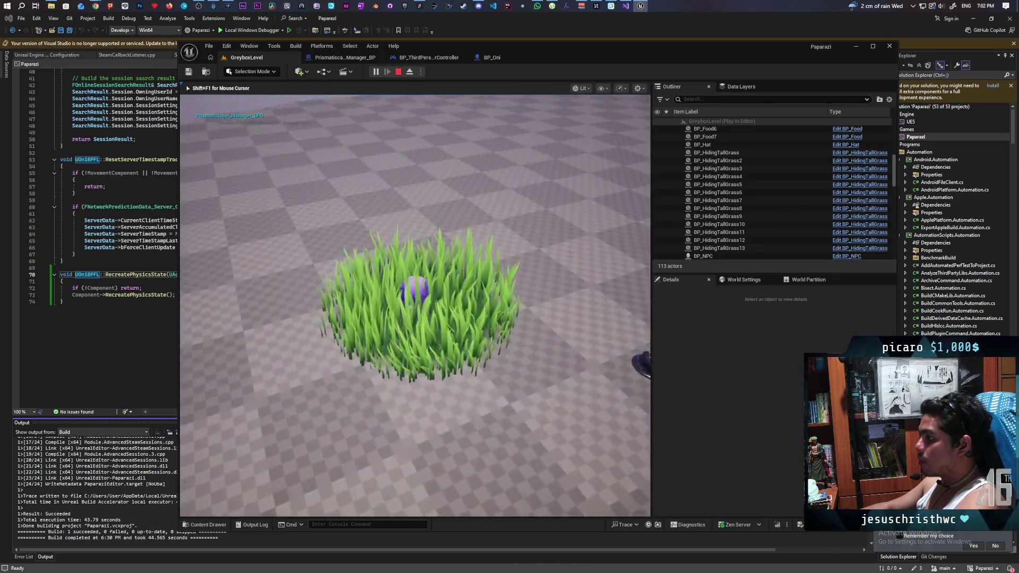
pyautogui.press('Escape')
pyautogui.click(333, 58)
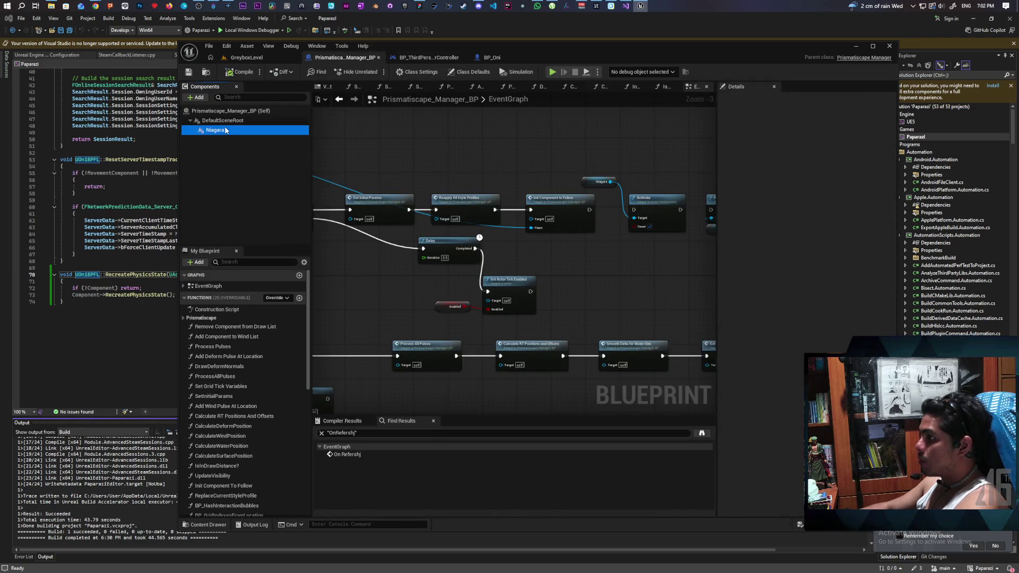
pyautogui.write('aut')
# Step: Tick Auto Activate on the Niagara grass component, then start a GreyboxLevel play test
pyautogui.click(798, 123)
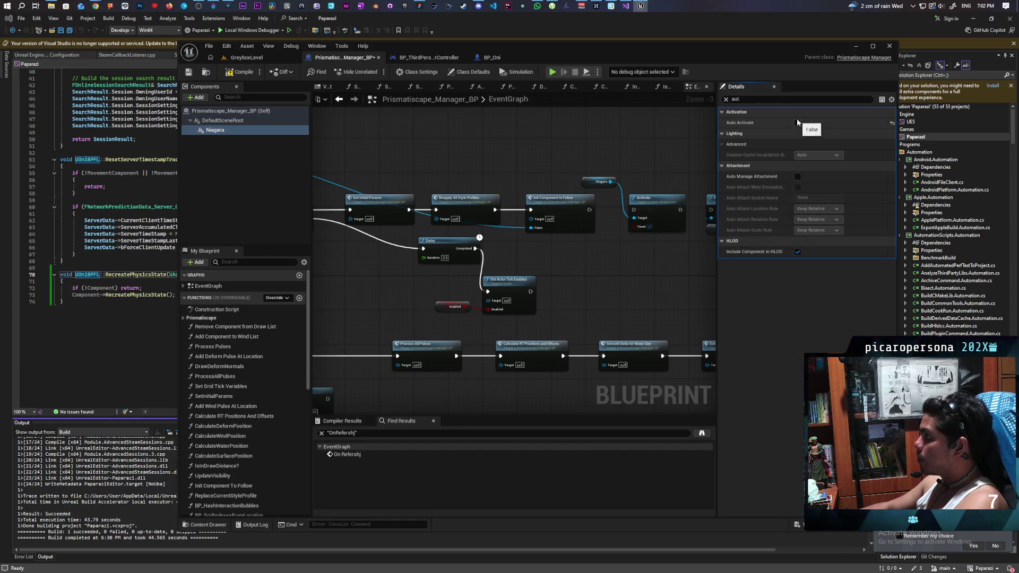
pyautogui.click(798, 123)
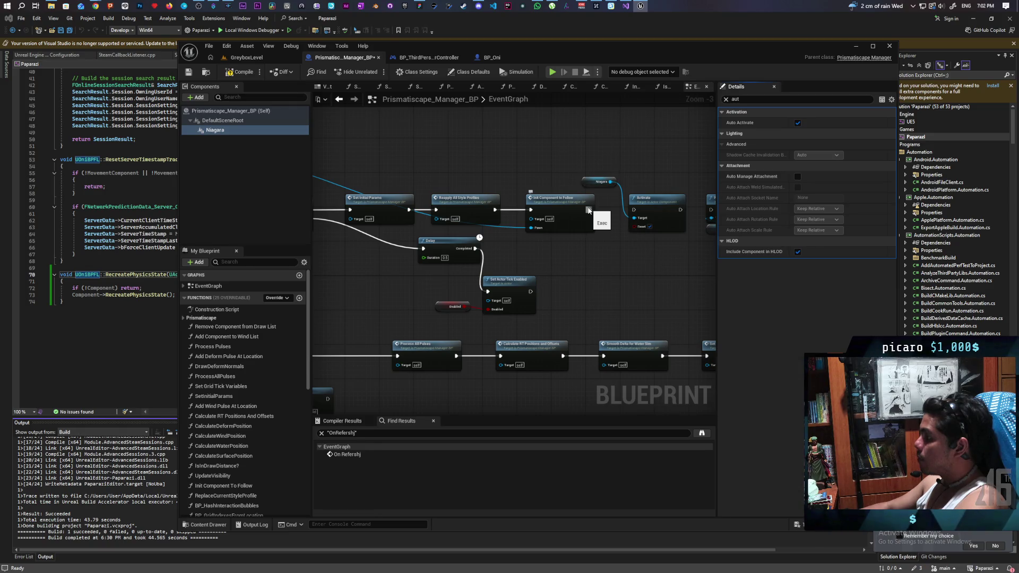
pyautogui.moveTo(531, 255)
pyautogui.mouseDown()
pyautogui.moveTo(707, 237)
pyautogui.moveTo(637, 260)
pyautogui.moveTo(472, 277)
pyautogui.mouseUp()
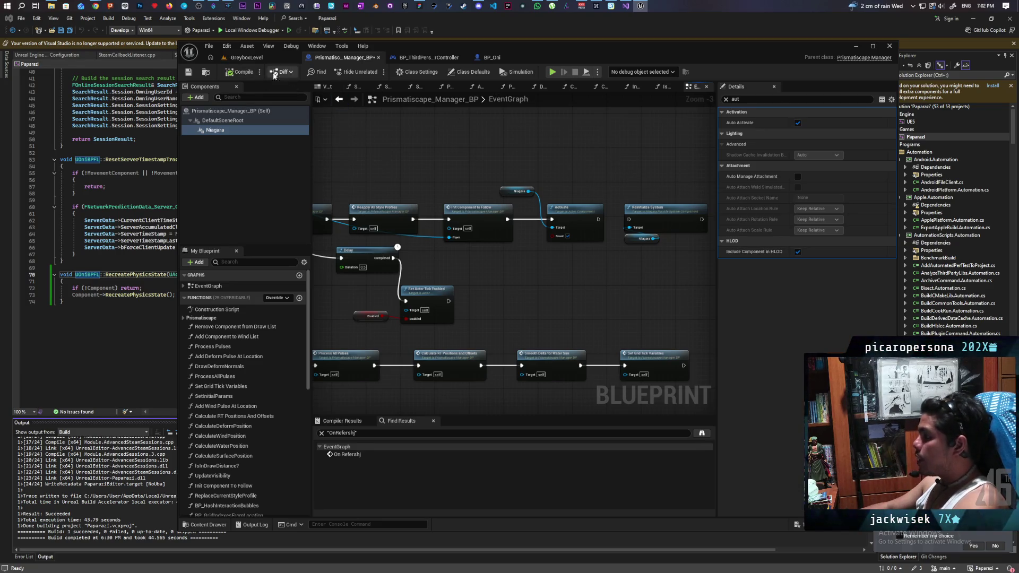
pyautogui.click(249, 58)
pyautogui.click(348, 72)
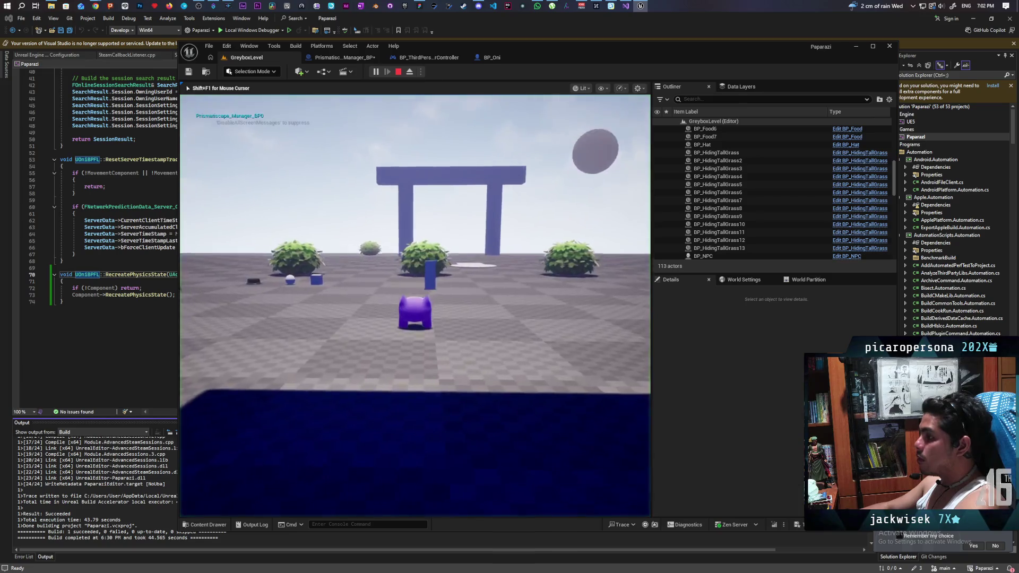
# Step: Walk into the grass, stop PIE with Esc, and pan Prismatiscape_Manager_BP's event graph
pyautogui.press('w')
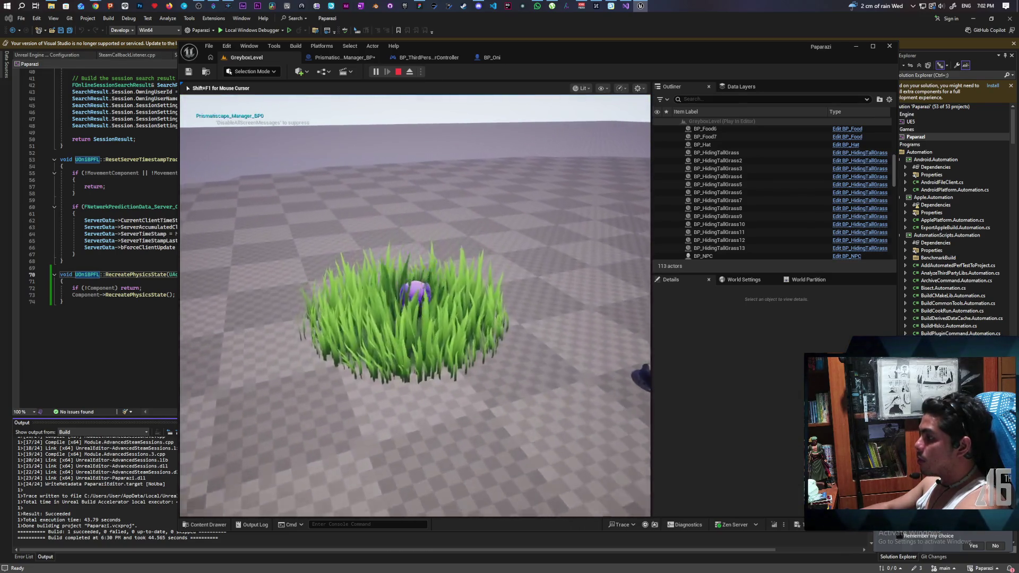
pyautogui.press('Escape')
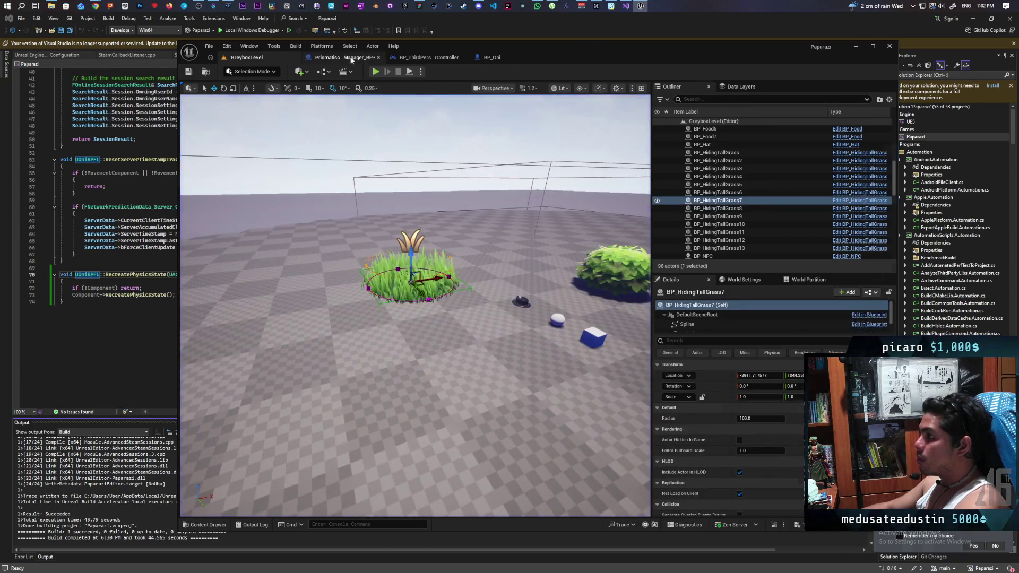
pyautogui.click(348, 58)
pyautogui.moveTo(531, 223); pyautogui.dragTo(584, 247)
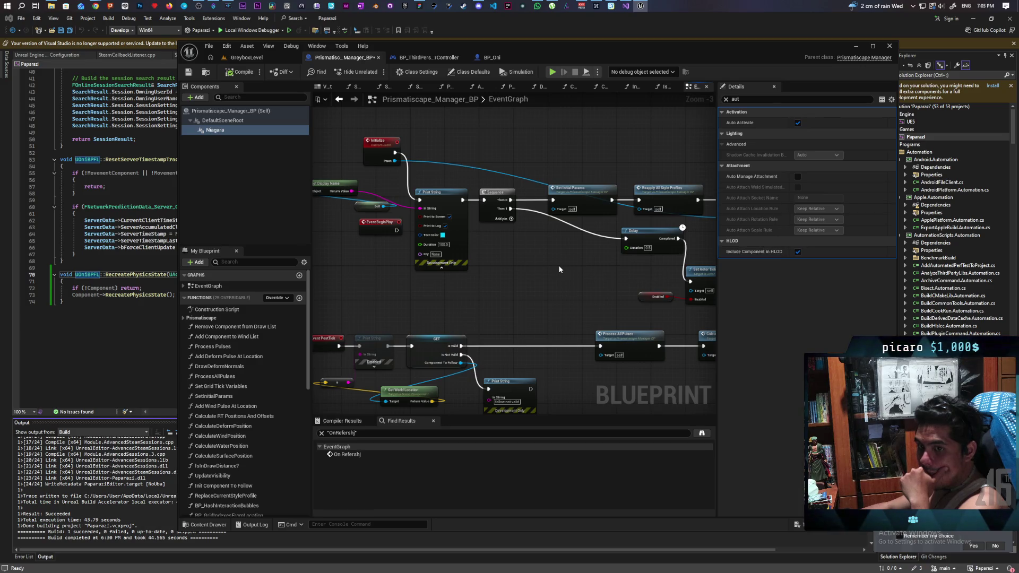
# Step: Set Number of Players to 2 in the Play options and launch the GreyboxLevel session
pyautogui.moveTo(582, 283)
pyautogui.mouseDown()
pyautogui.moveTo(531, 298)
pyautogui.moveTo(612, 274)
pyautogui.moveTo(489, 289)
pyautogui.moveTo(607, 266)
pyautogui.moveTo(578, 289)
pyautogui.moveTo(610, 285)
pyautogui.moveTo(600, 271)
pyautogui.moveTo(519, 268)
pyautogui.moveTo(498, 279)
pyautogui.moveTo(562, 271)
pyautogui.moveTo(552, 279)
pyautogui.moveTo(611, 281)
pyautogui.mouseUp()
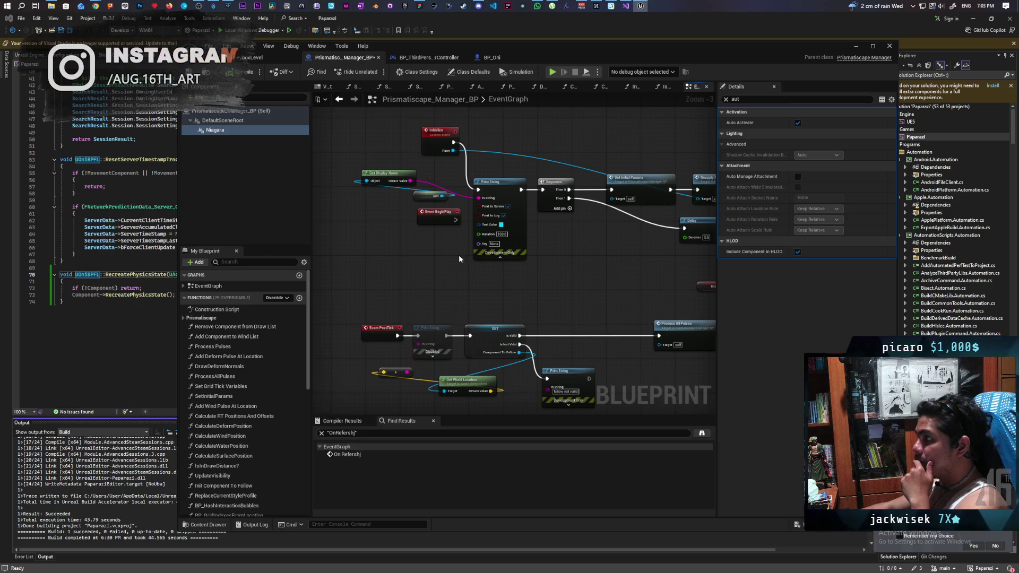
pyautogui.moveTo(611, 259)
pyautogui.mouseDown()
pyautogui.moveTo(414, 281)
pyautogui.moveTo(520, 259)
pyautogui.moveTo(483, 258)
pyautogui.moveTo(508, 258)
pyautogui.mouseUp()
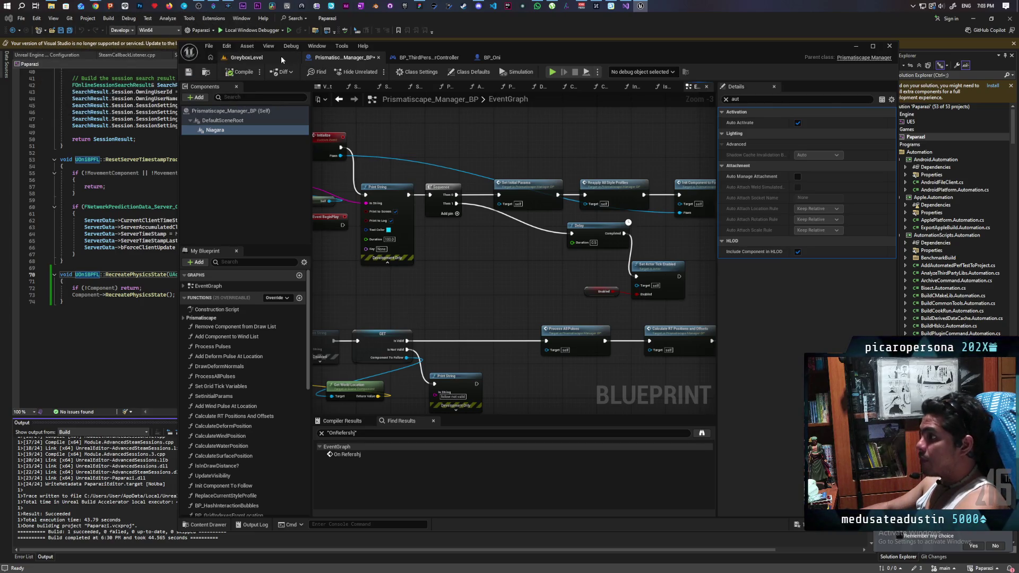
pyautogui.click(282, 59)
pyautogui.click(420, 71)
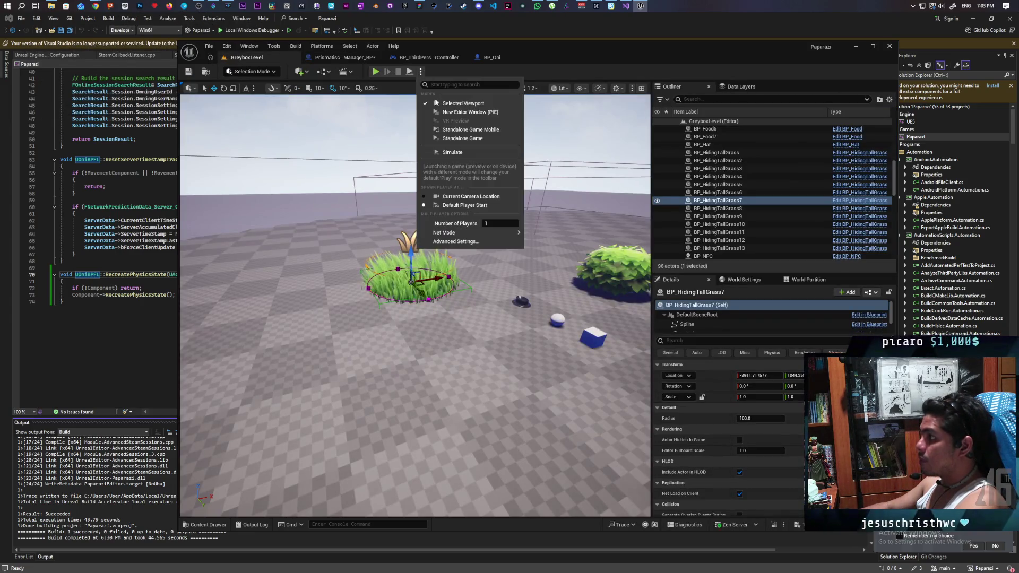
pyautogui.click(519, 229)
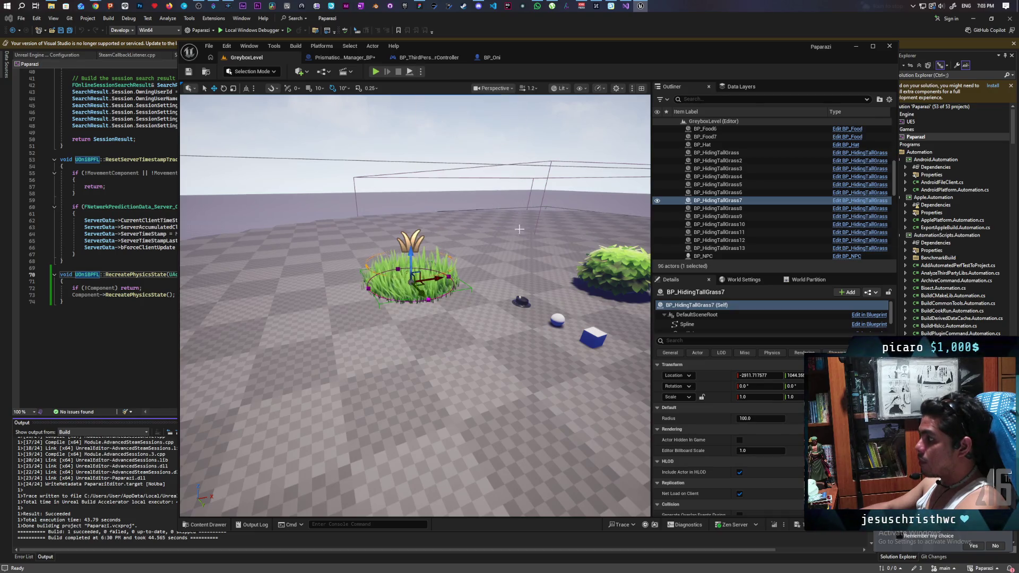
pyautogui.click(420, 71)
pyautogui.click(496, 224)
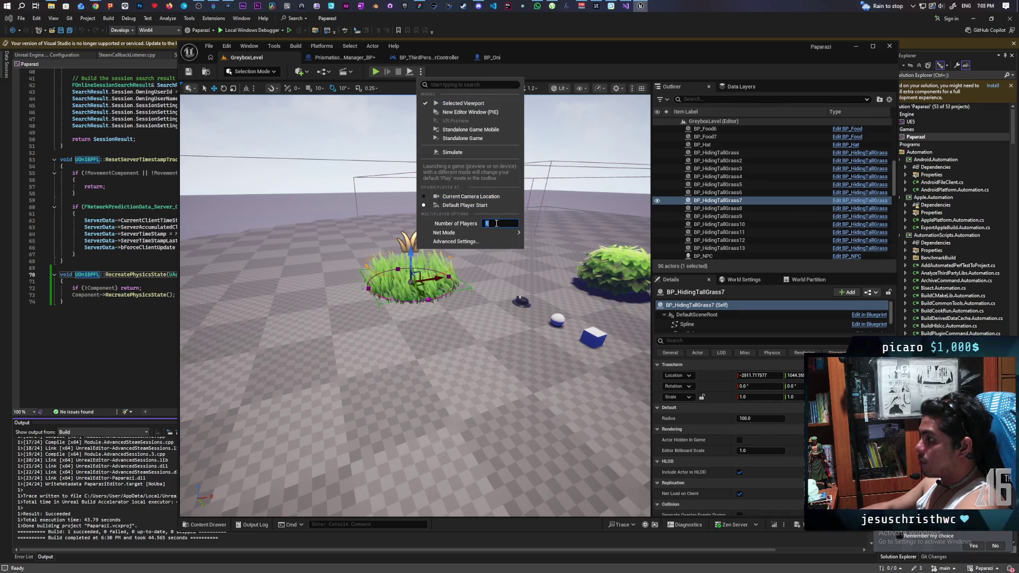
pyautogui.click(470, 112)
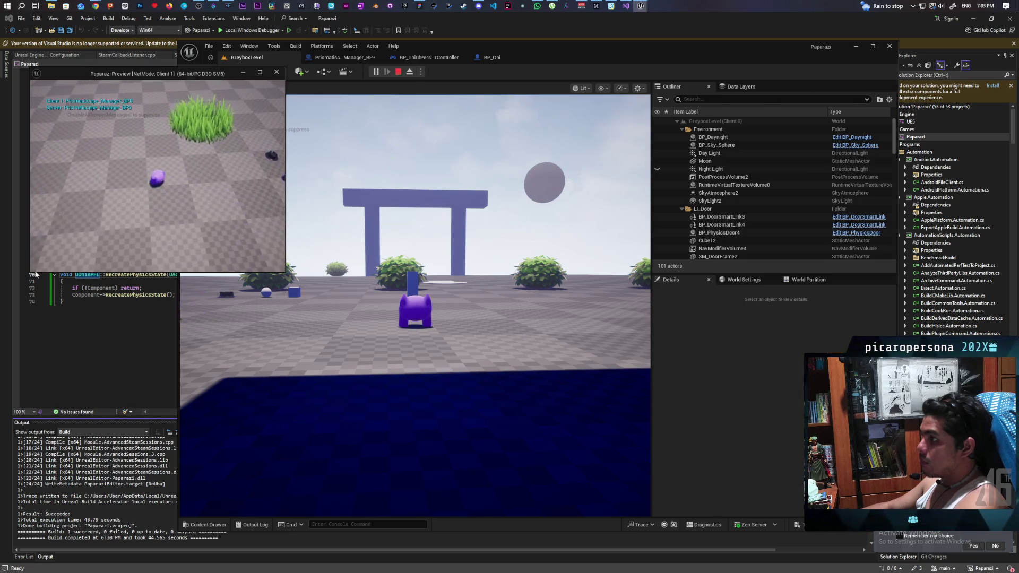
# Step: Release the mouse with Shift+F1, move the editor window aside, and refocus the game viewport
pyautogui.click(414, 306)
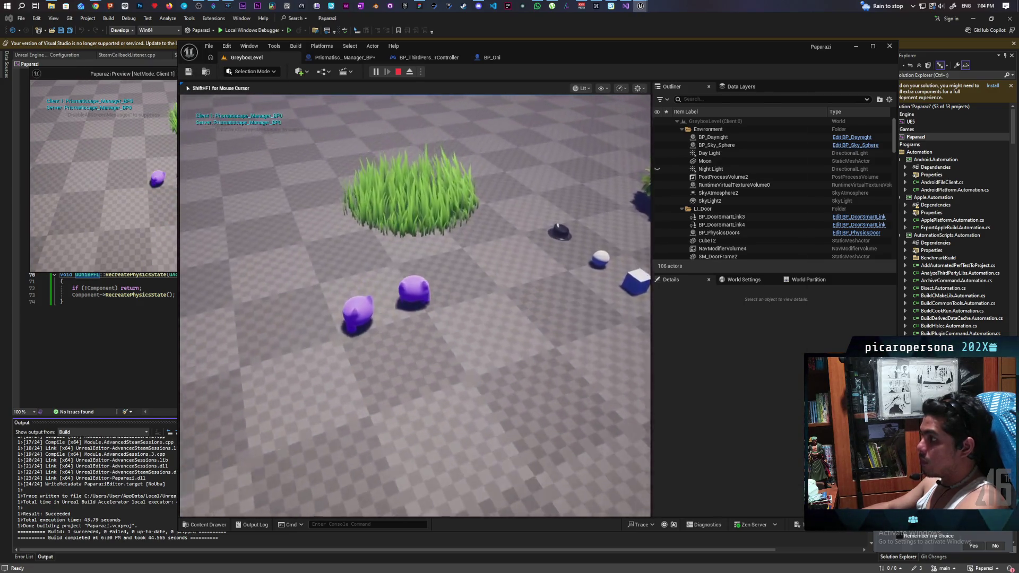
pyautogui.hotkey('shift', 'F1')
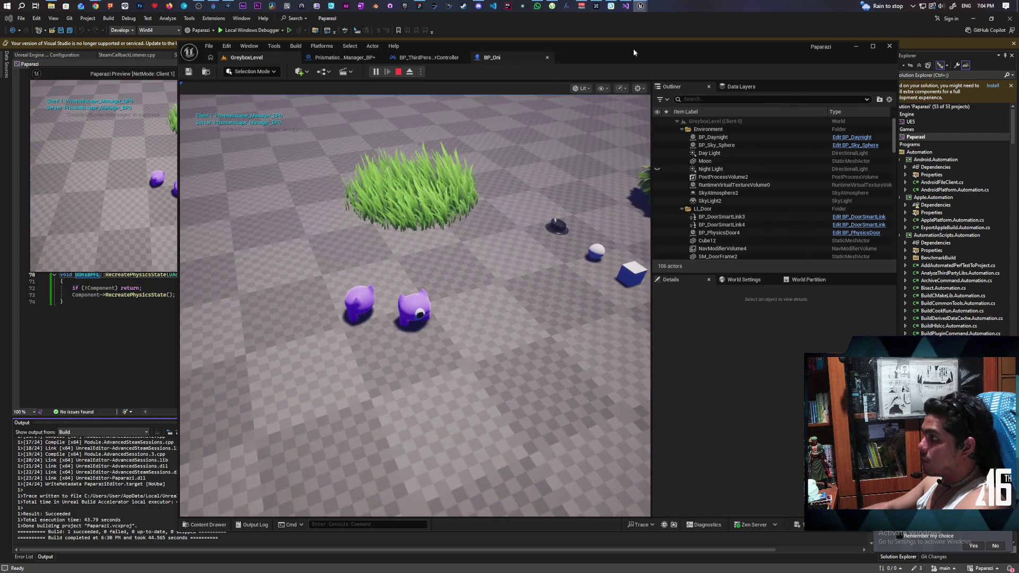
pyautogui.moveTo(596, 53)
pyautogui.mouseDown()
pyautogui.moveTo(744, 47)
pyautogui.moveTo(718, 54)
pyautogui.mouseUp()
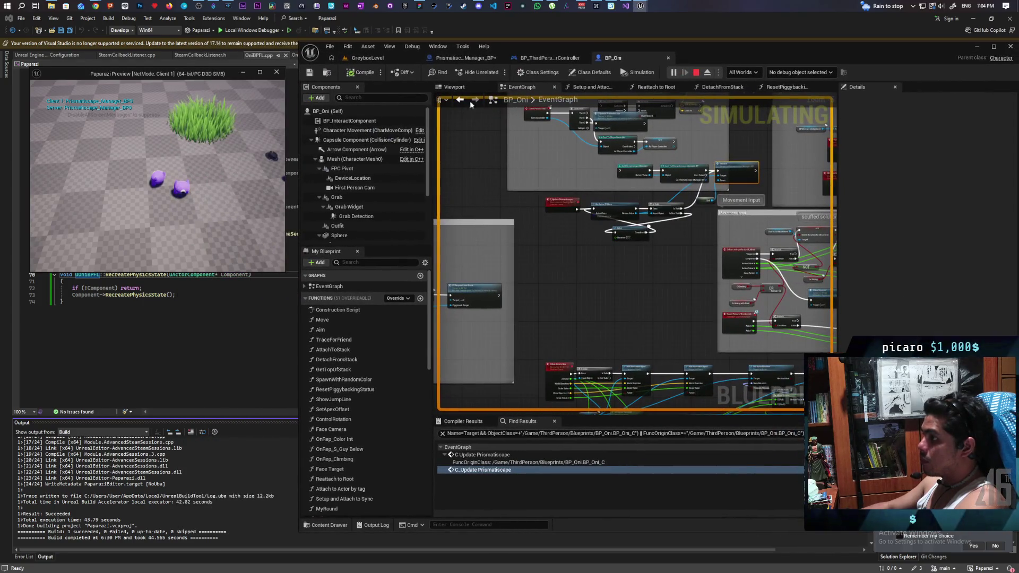
pyautogui.click(393, 59)
pyautogui.click(395, 159)
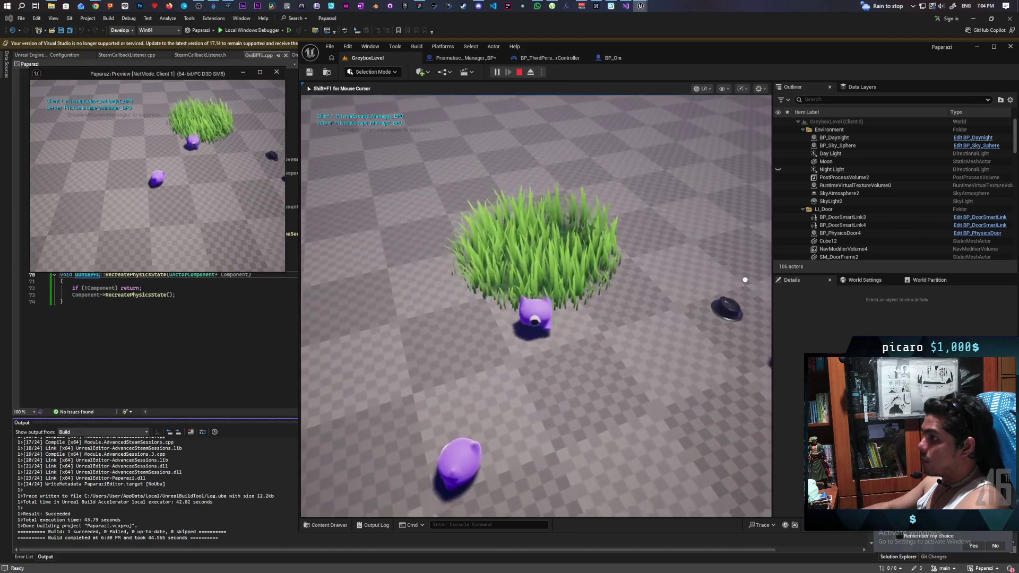
# Step: Walk the character toward the grass and the other creature, stop PIE, and open BP_Oni
pyautogui.press('w')
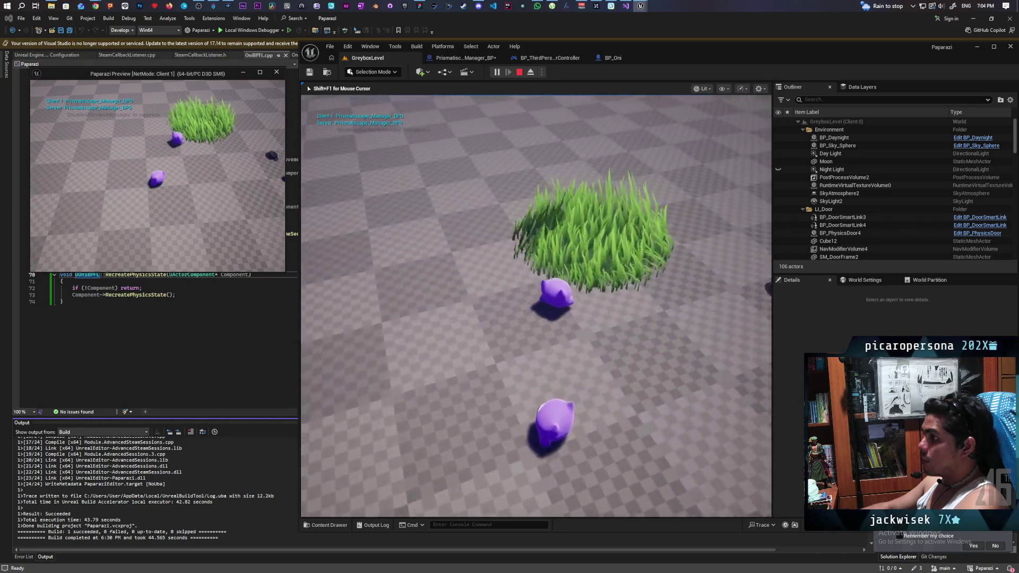
pyautogui.press('s')
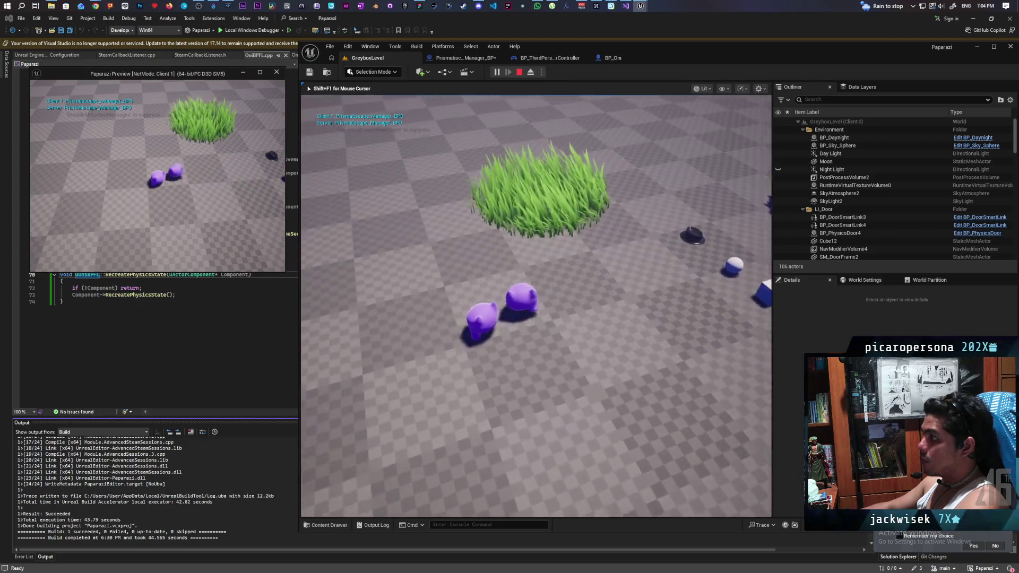
pyautogui.press('w')
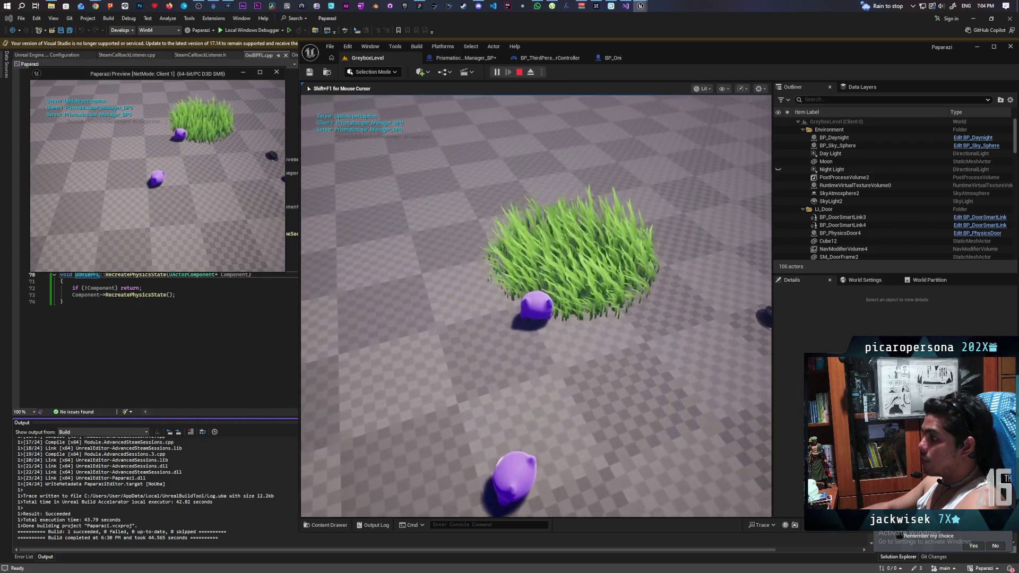
pyautogui.press('w')
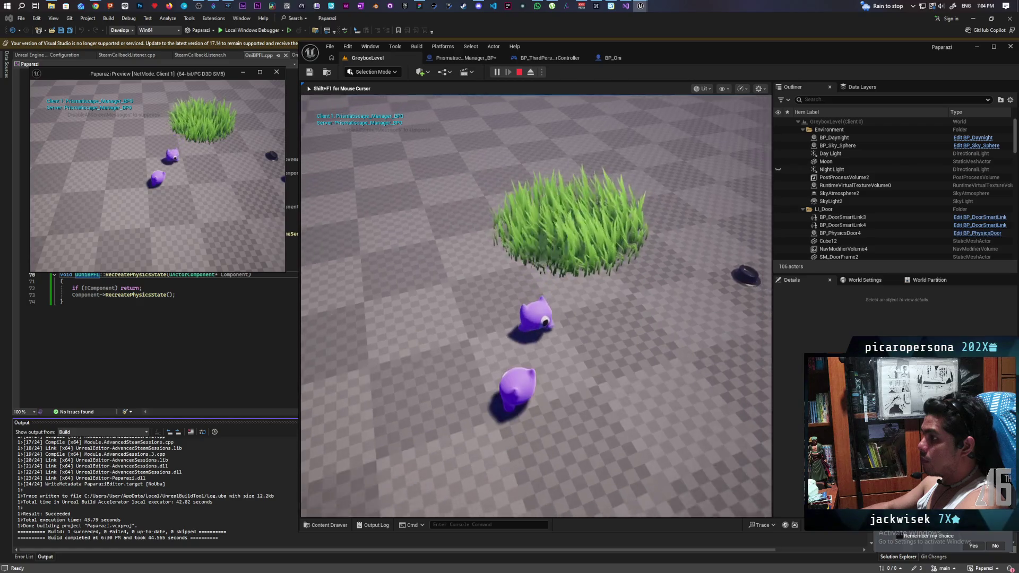
pyautogui.press('w')
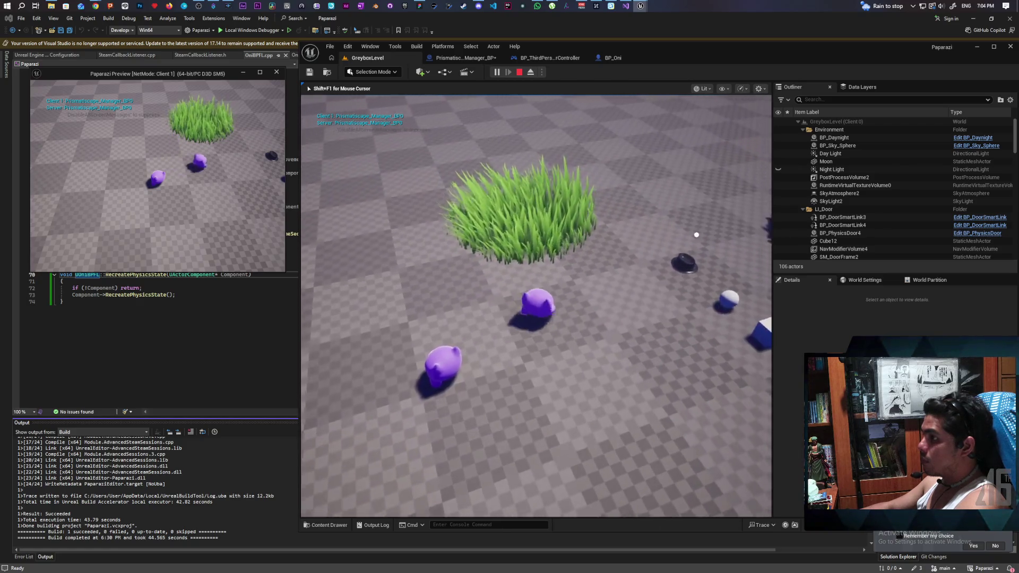
pyautogui.press('w')
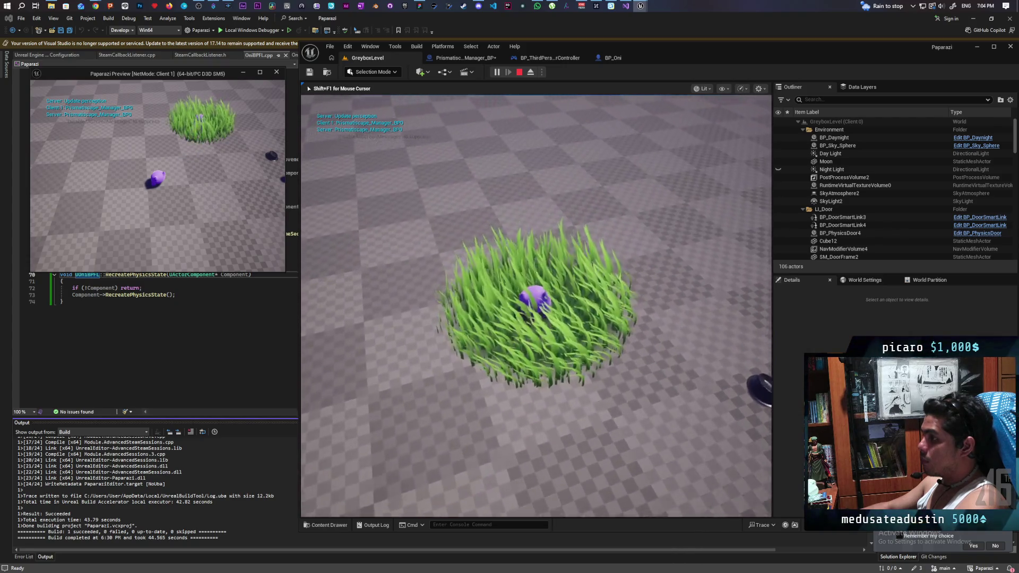
pyautogui.press('w')
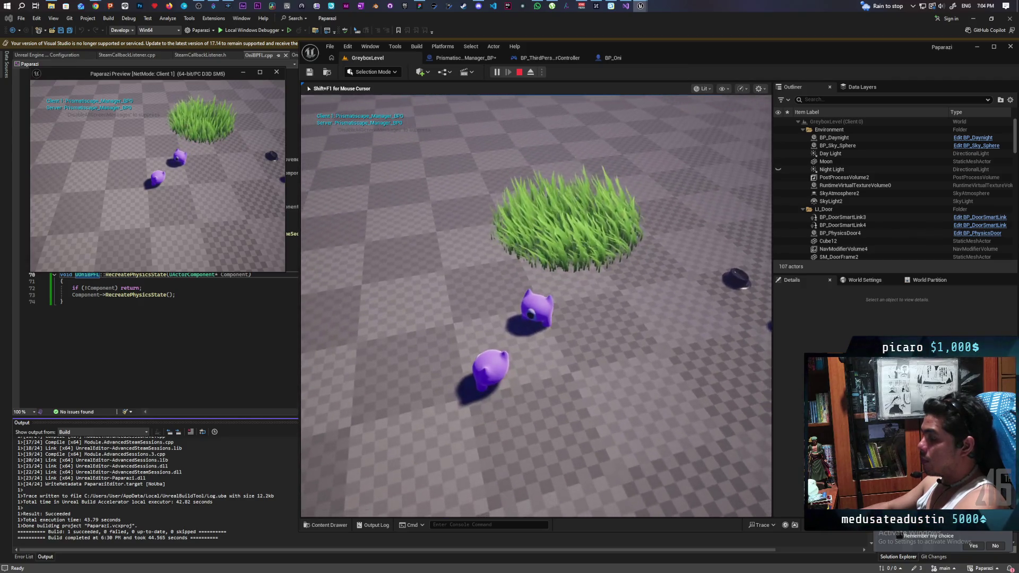
pyautogui.press('Escape')
pyautogui.click(616, 58)
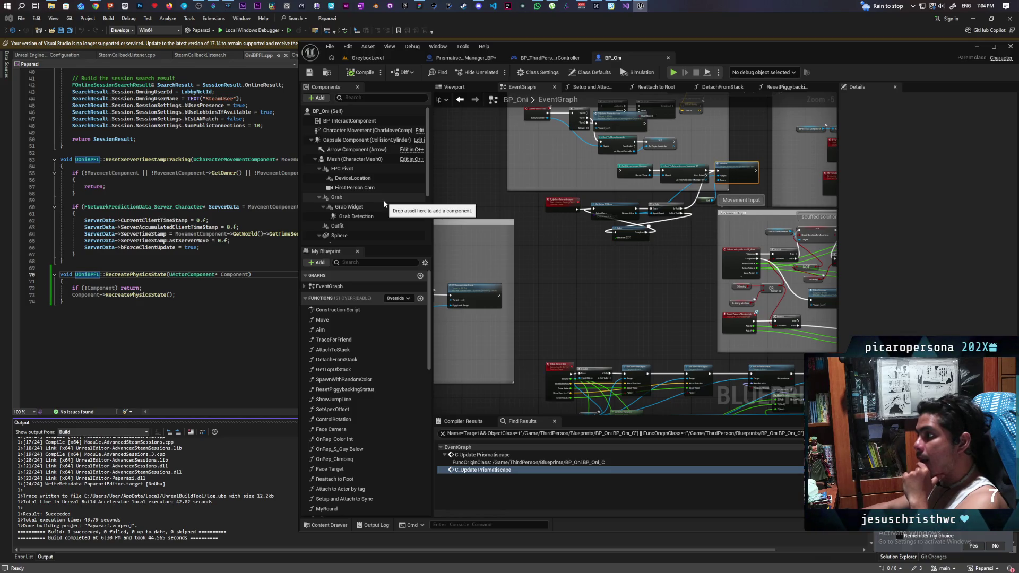
# Step: Compare the PrismatiscapeDeformComponentCharacter and PrismatiscapeInteractionBubble (Radius 25.0, Height Offset 0.0) Details
pyautogui.scroll(-5, 384, 204)
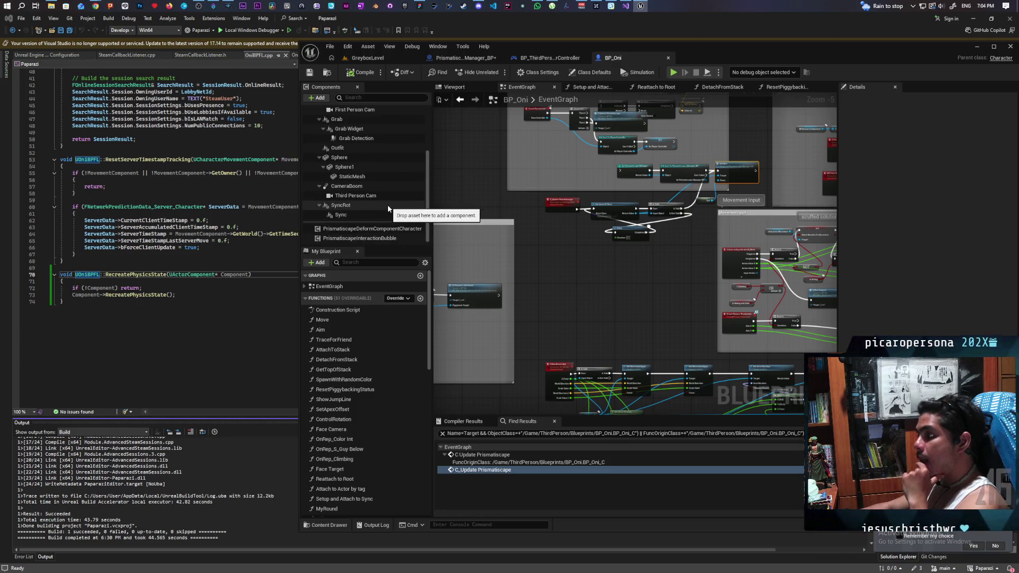
pyautogui.click(401, 232)
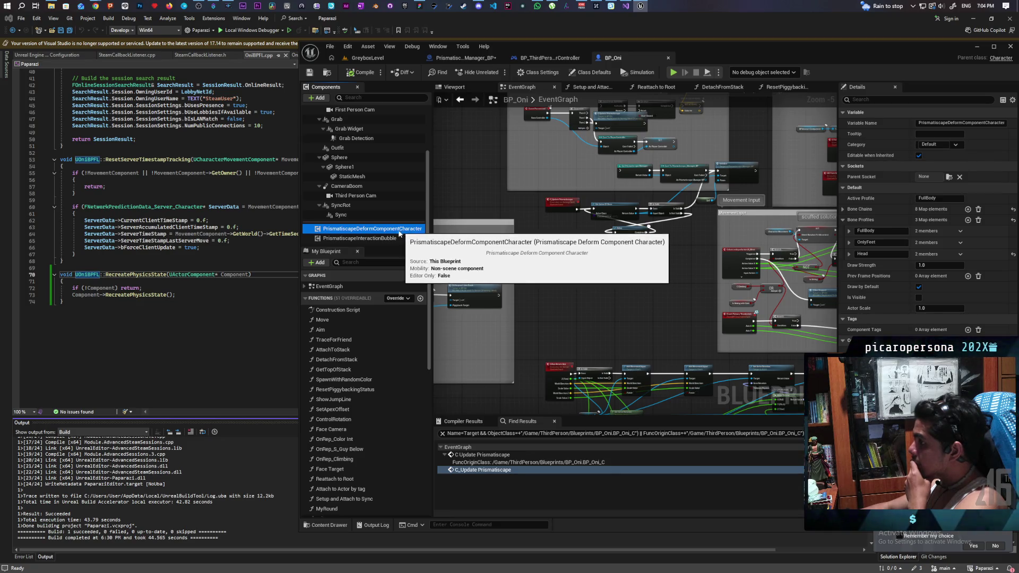
pyautogui.click(383, 238)
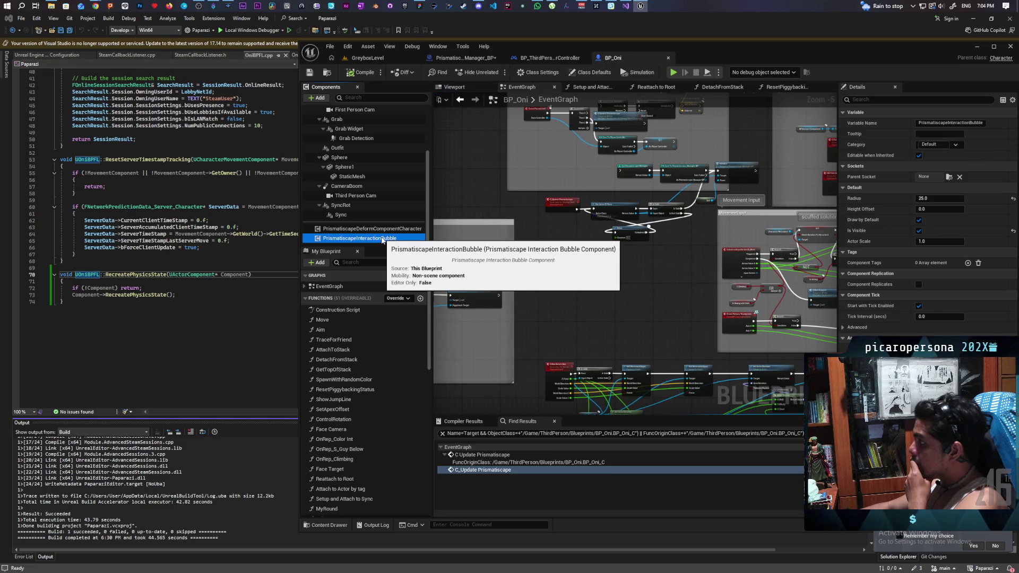
pyautogui.press('Up')
pyautogui.click(374, 240)
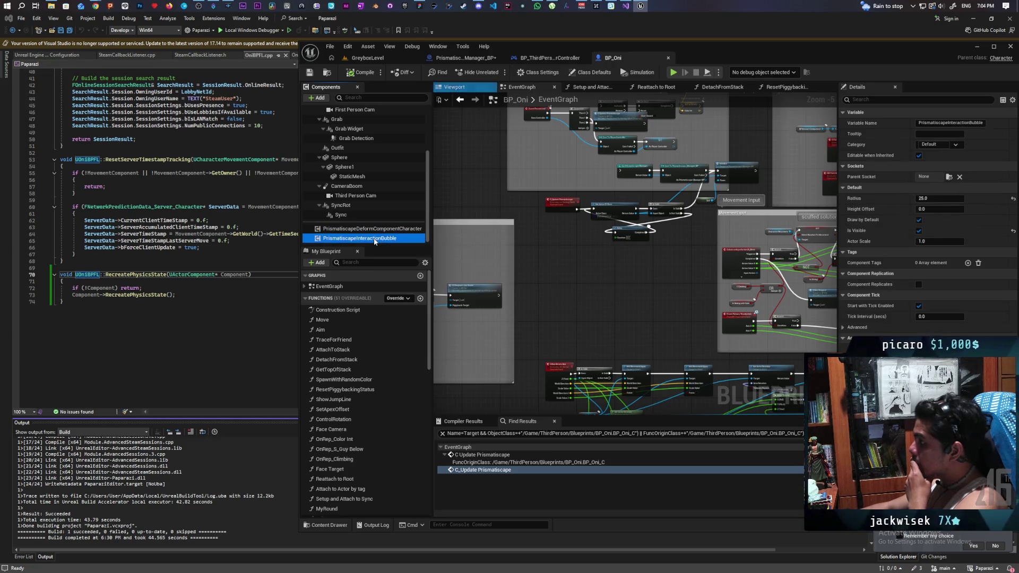
pyautogui.click(372, 233)
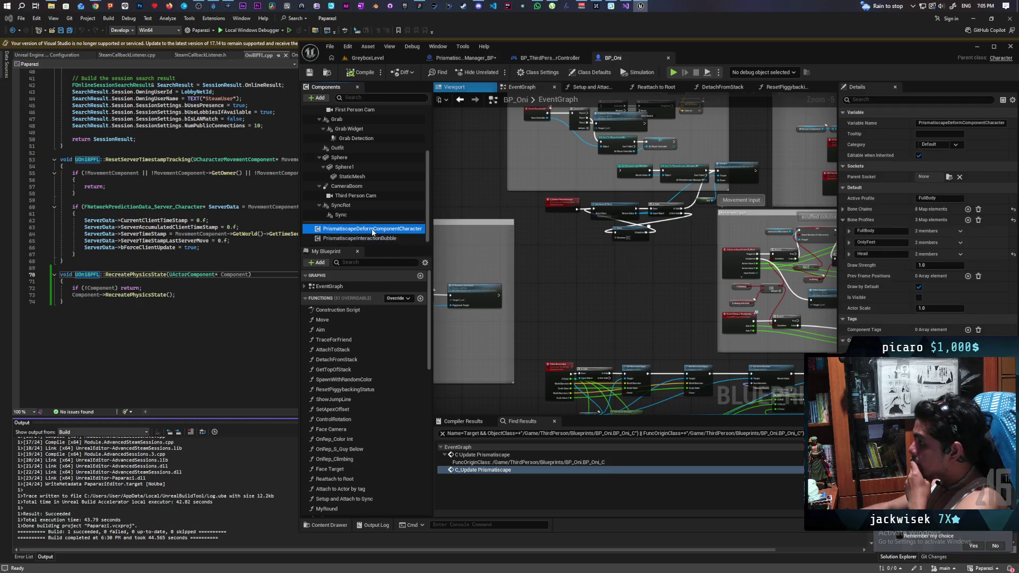
pyautogui.click(373, 240)
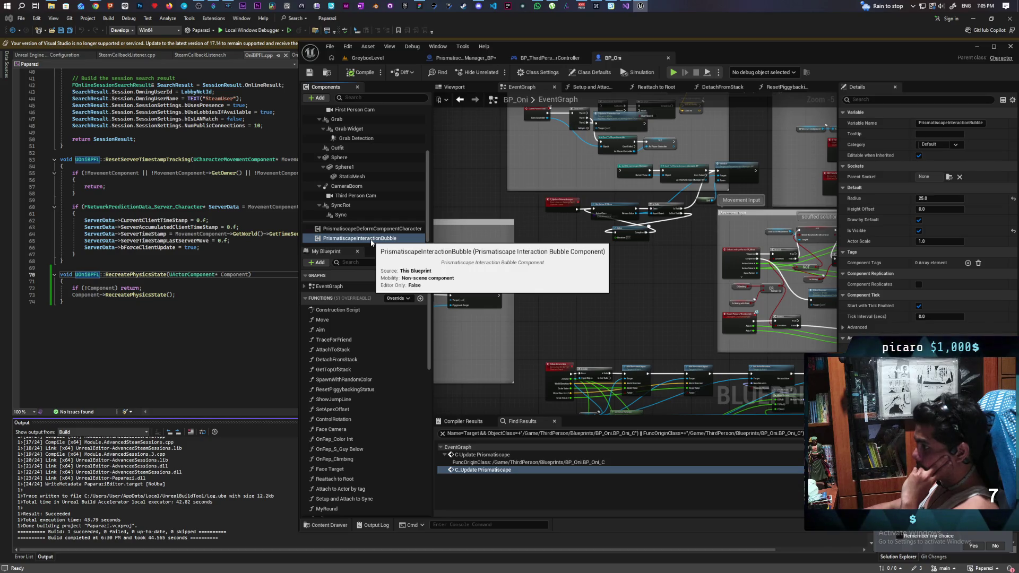
pyautogui.click(376, 229)
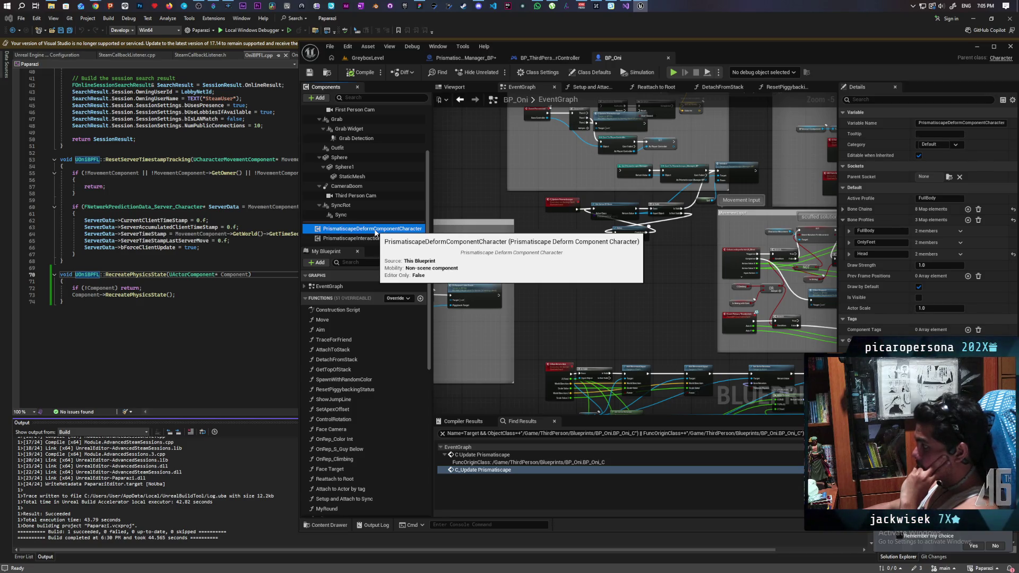
pyautogui.click(376, 239)
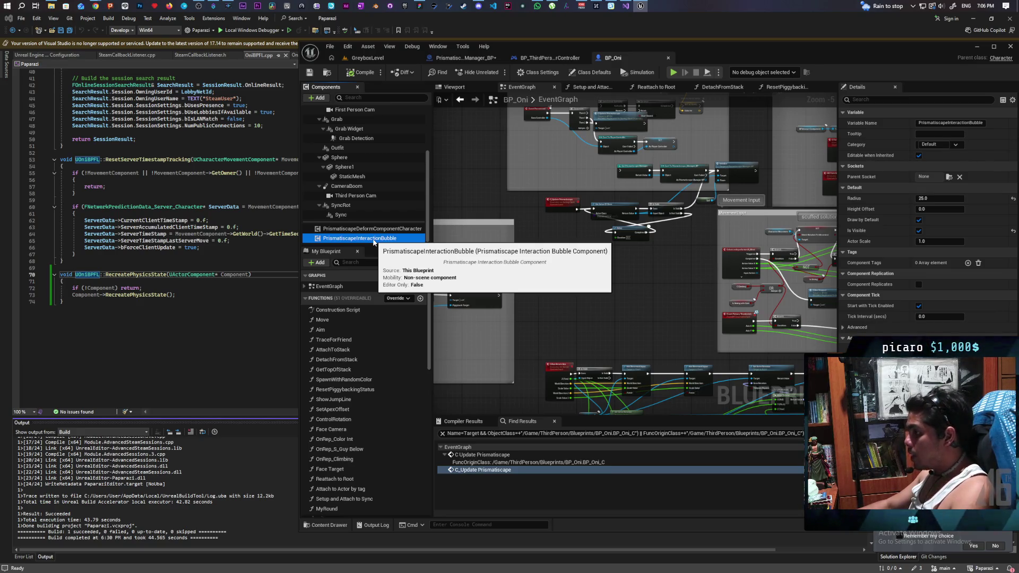
pyautogui.click(379, 239)
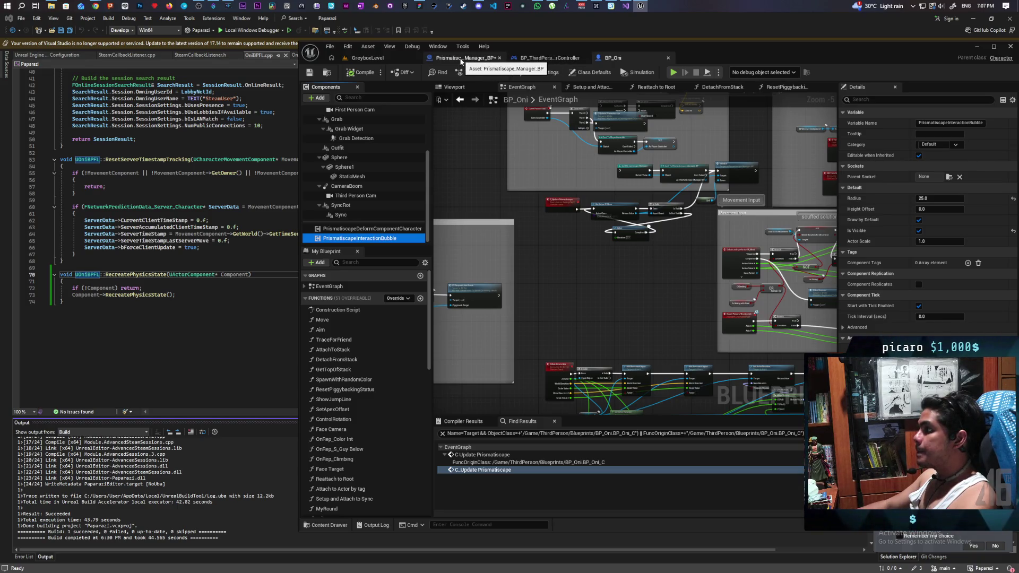
# Step: Review the manager's Initialize chain, then run and stop a multiplayer play test
pyautogui.click(461, 61)
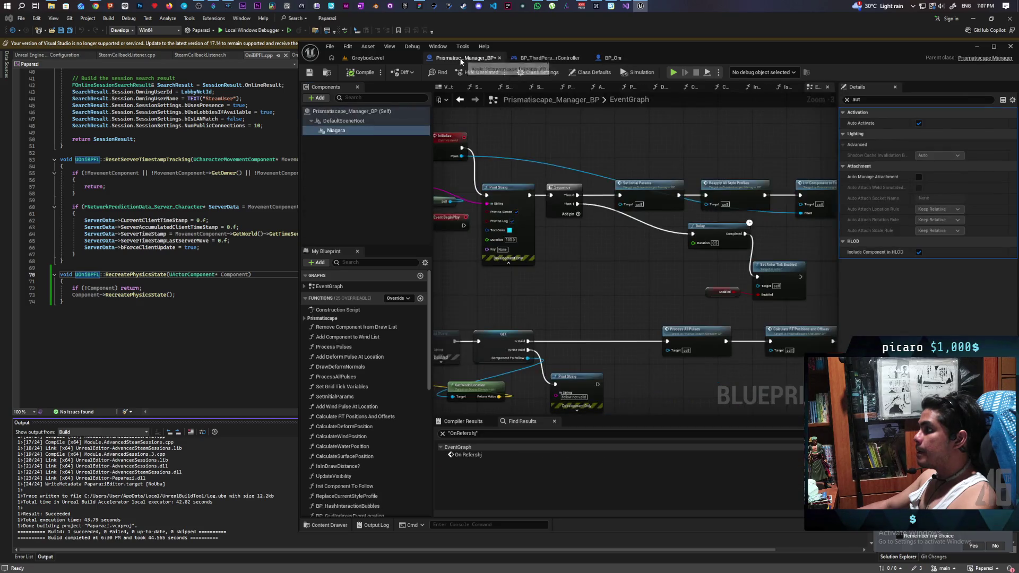
pyautogui.moveTo(537, 153)
pyautogui.mouseDown()
pyautogui.moveTo(648, 169)
pyautogui.moveTo(663, 162)
pyautogui.moveTo(655, 159)
pyautogui.mouseUp()
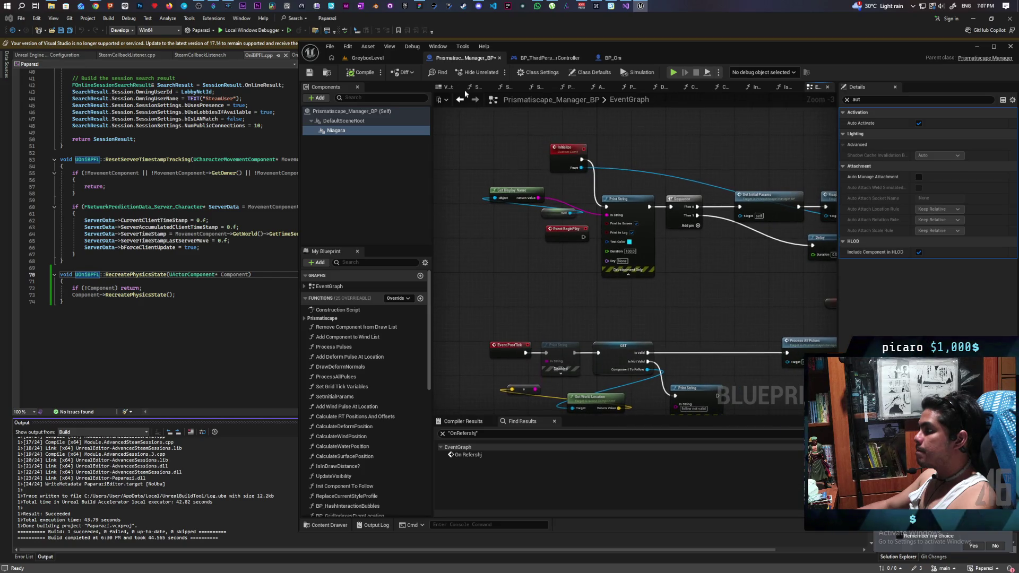
pyautogui.click(367, 58)
pyautogui.click(496, 72)
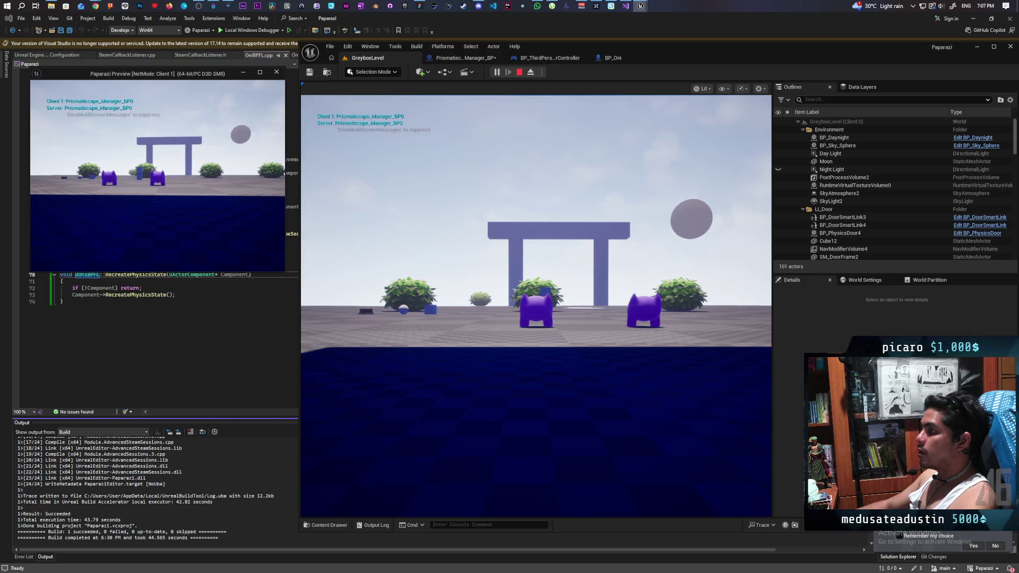
pyautogui.press('Escape')
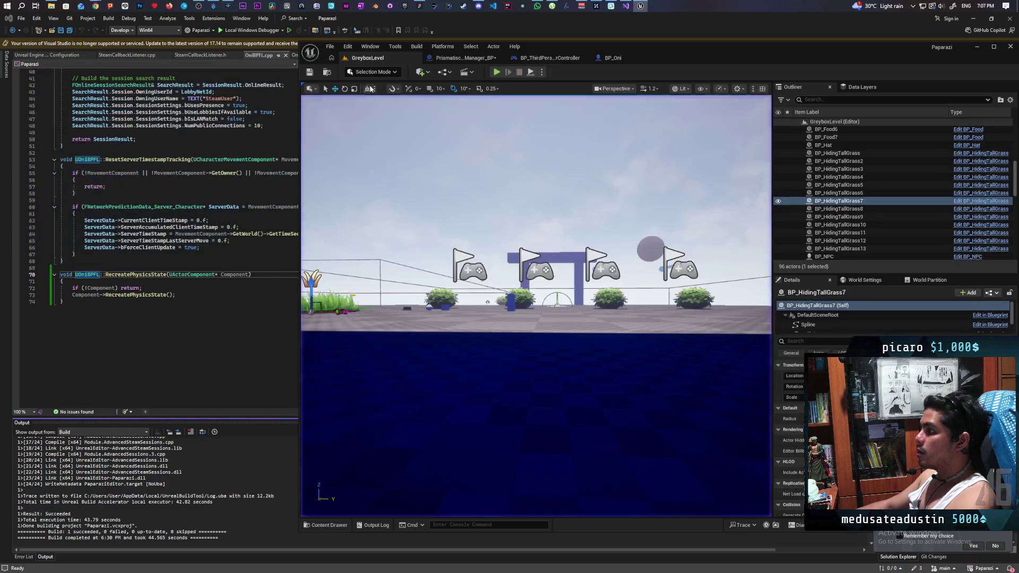
# Step: Disconnect Initialize from Print String and start another multiplayer play test
pyautogui.click(461, 57)
pyautogui.moveTo(542, 251); pyautogui.dragTo(591, 254)
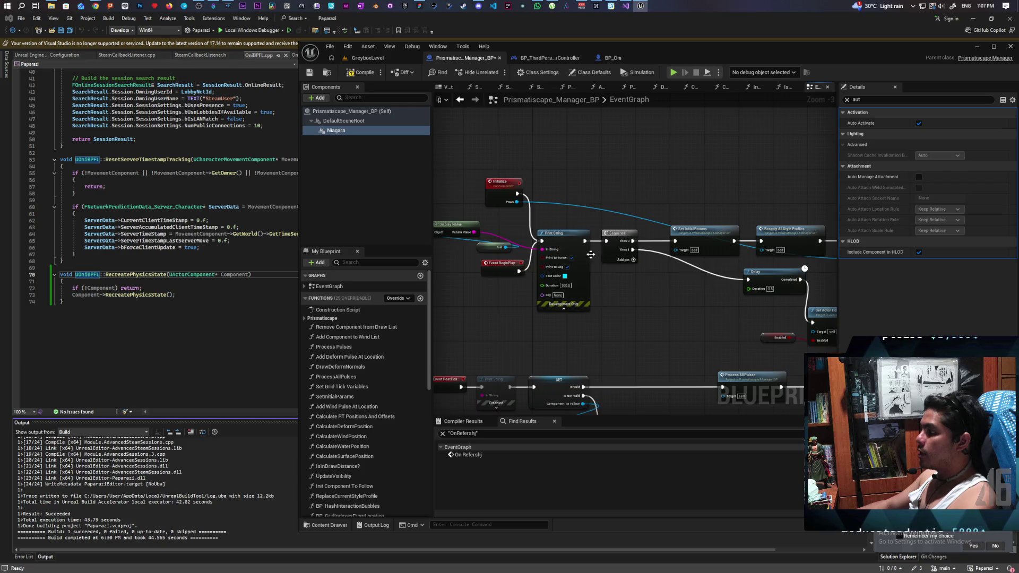
pyautogui.keyDown('alt'); pyautogui.click(533, 229); pyautogui.keyUp('alt')
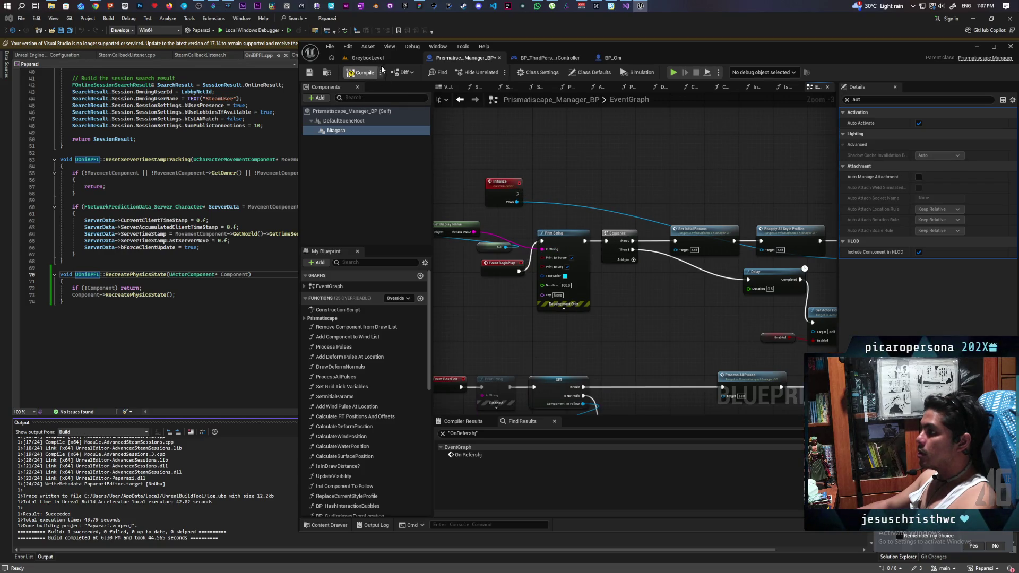
pyautogui.click(367, 57)
pyautogui.click(496, 72)
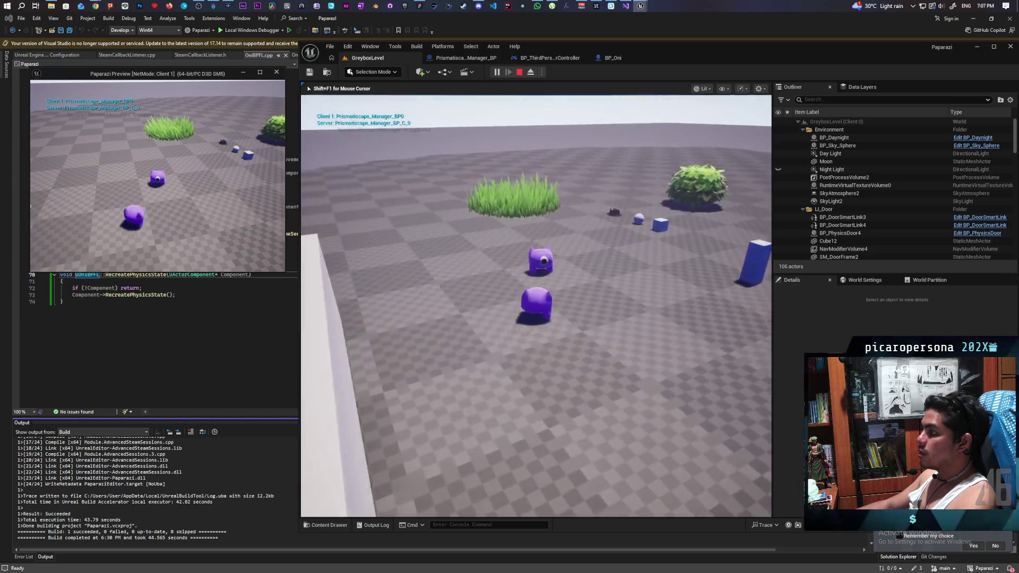
# Step: Walk the character up to and past the grass patch, then stop PIE with Esc
pyautogui.press('w')
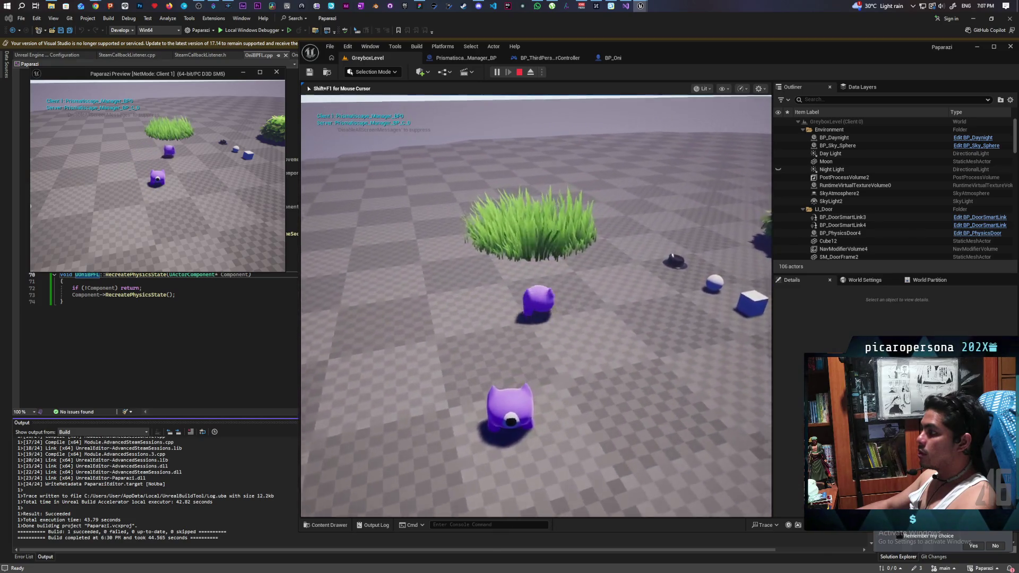
pyautogui.press('w')
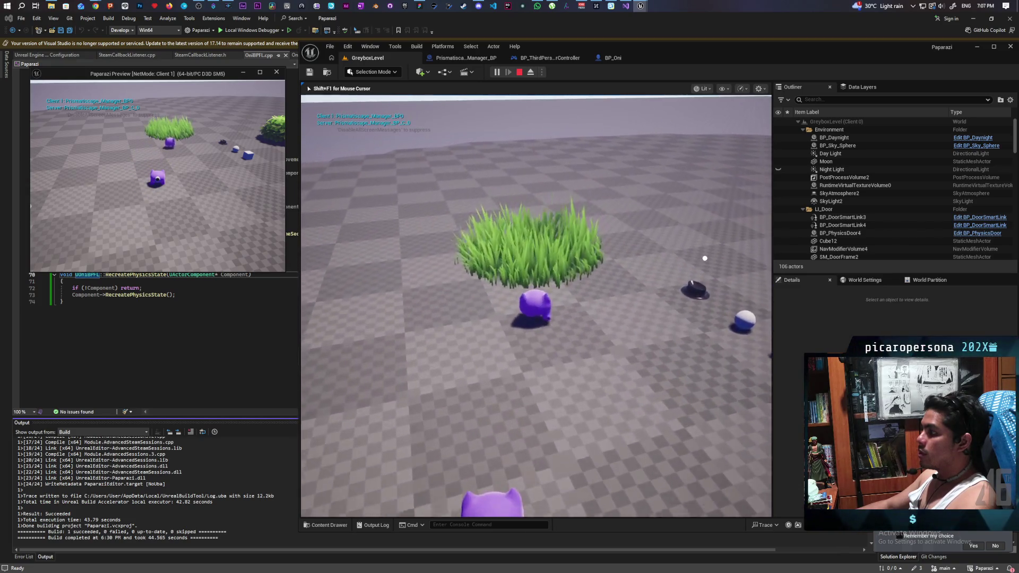
pyautogui.press('w')
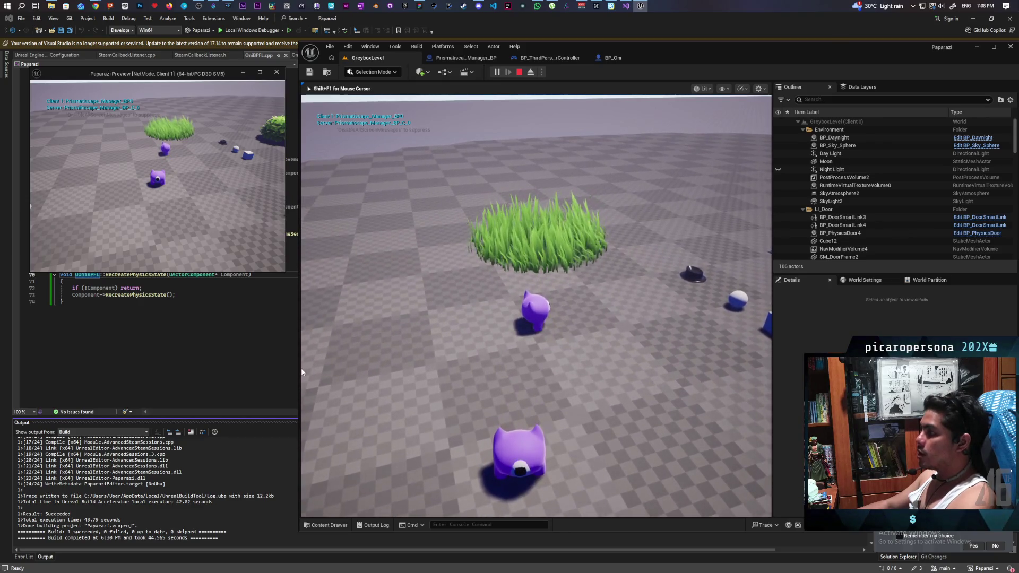
pyautogui.press('Escape')
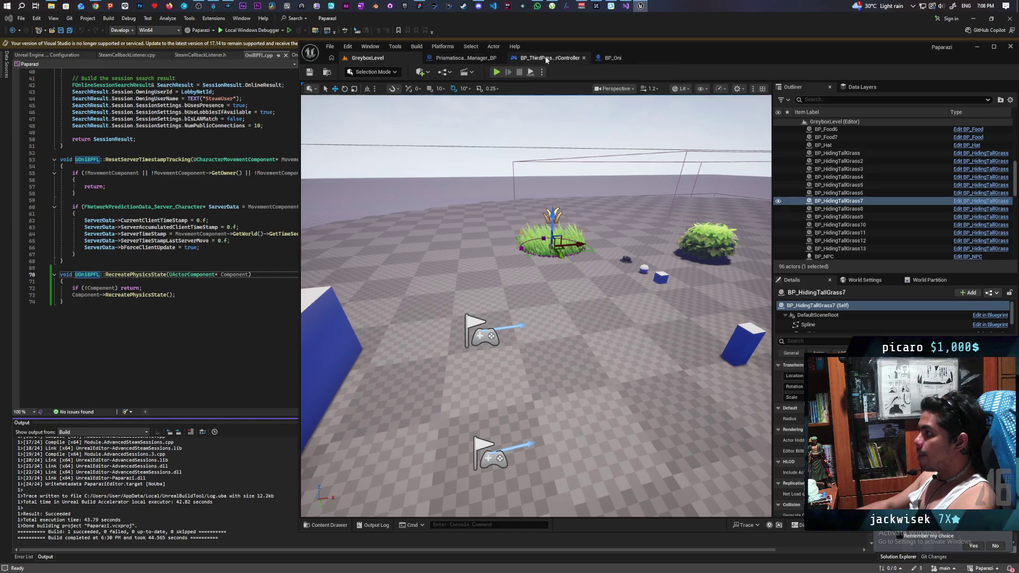
# Step: Switch to the BP_Oni blueprint and select its PrismatiscapeDeformComponentCharacter component
pyautogui.click(466, 59)
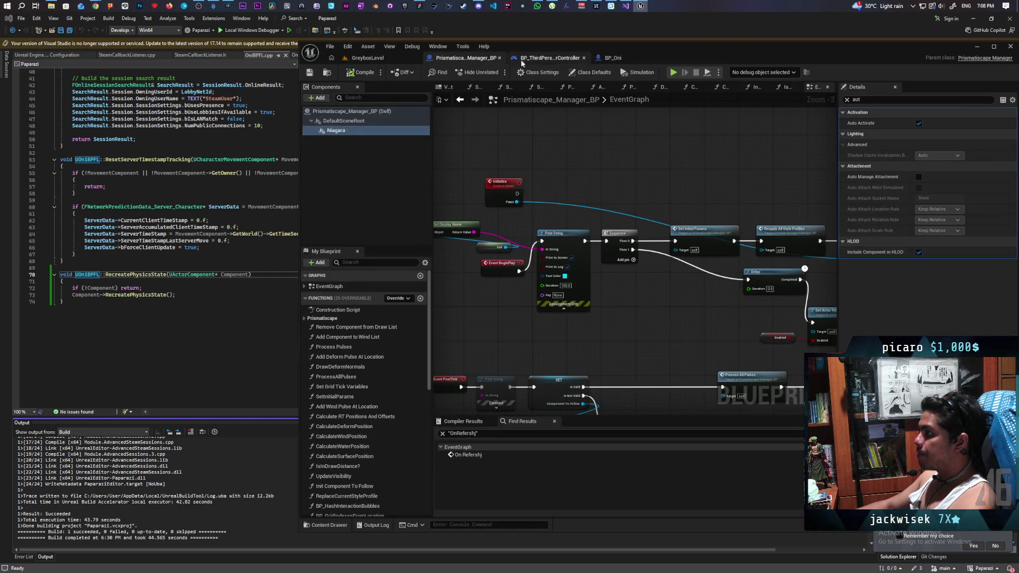
pyautogui.click(512, 60)
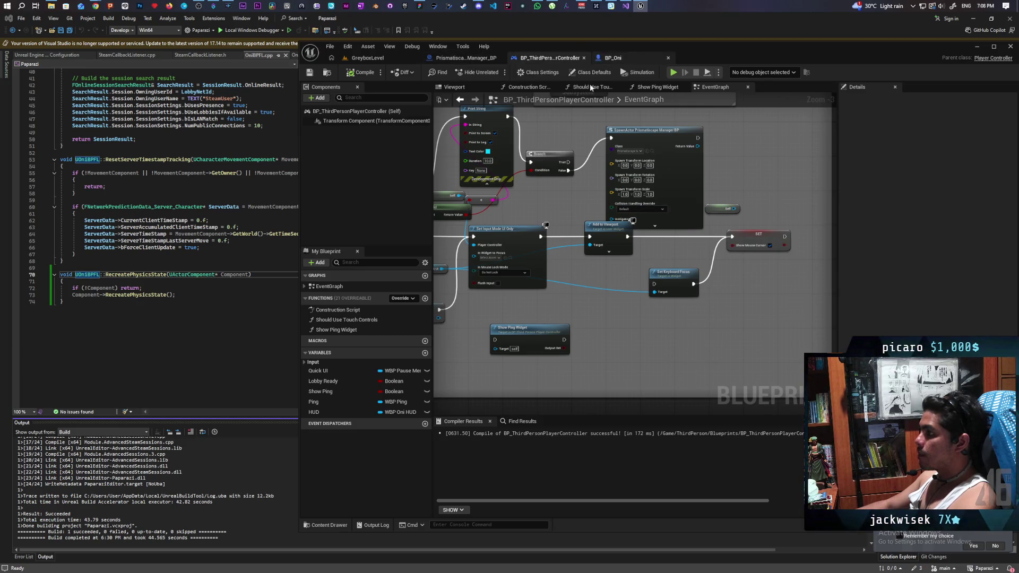
pyautogui.click(613, 58)
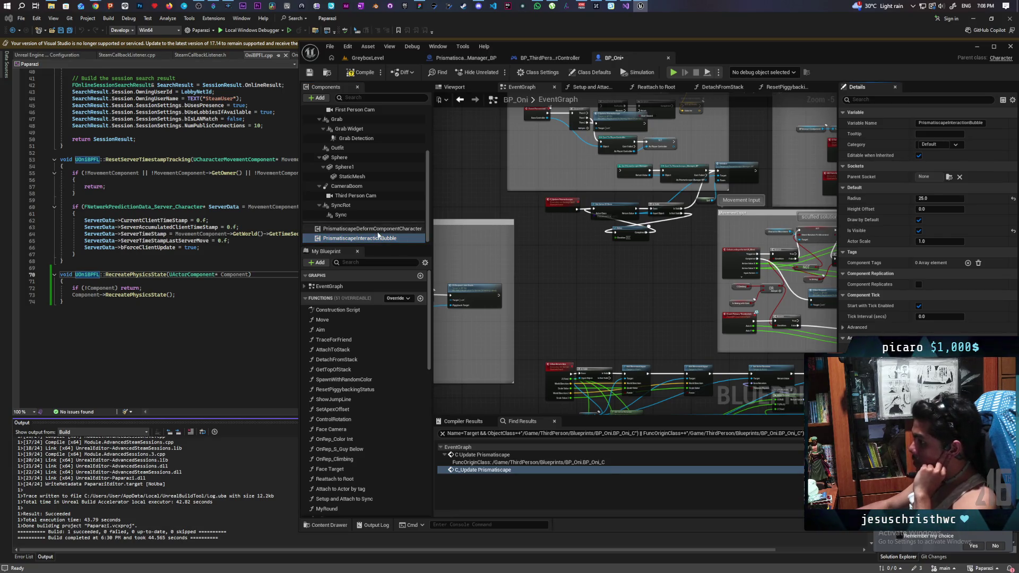
pyautogui.click(379, 230)
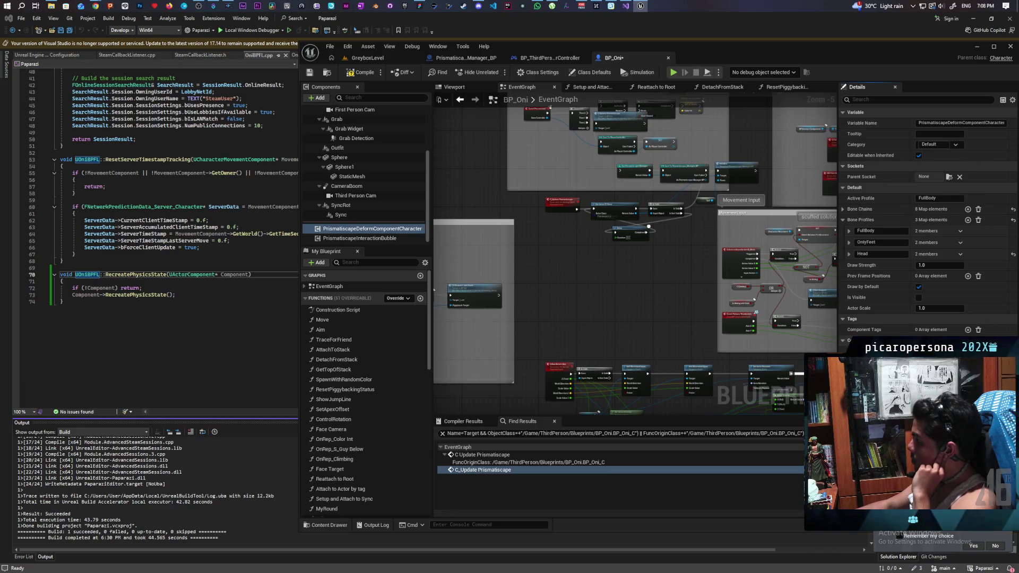
# Step: Start a multiplayer PIE test in GreyboxLevel and walk the character into and out of the grass
pyautogui.click(363, 59)
pyautogui.click(496, 72)
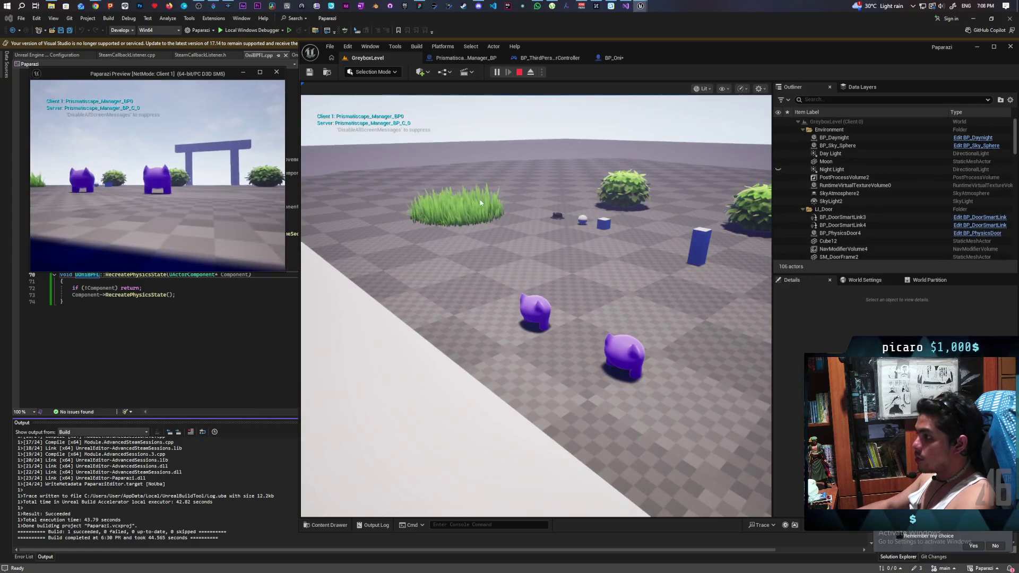
pyautogui.click(536, 306)
pyautogui.press('w')
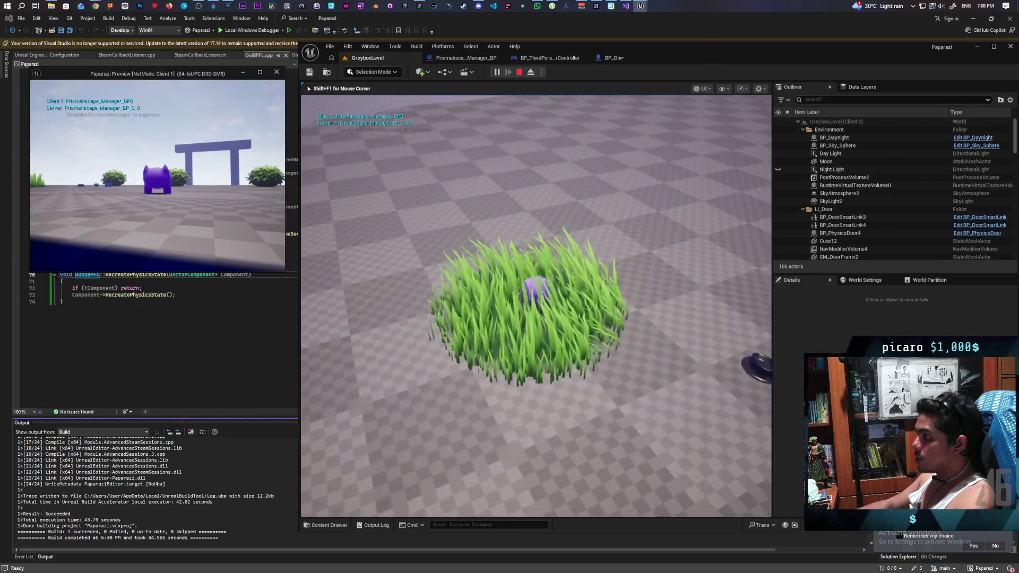
pyautogui.press('s')
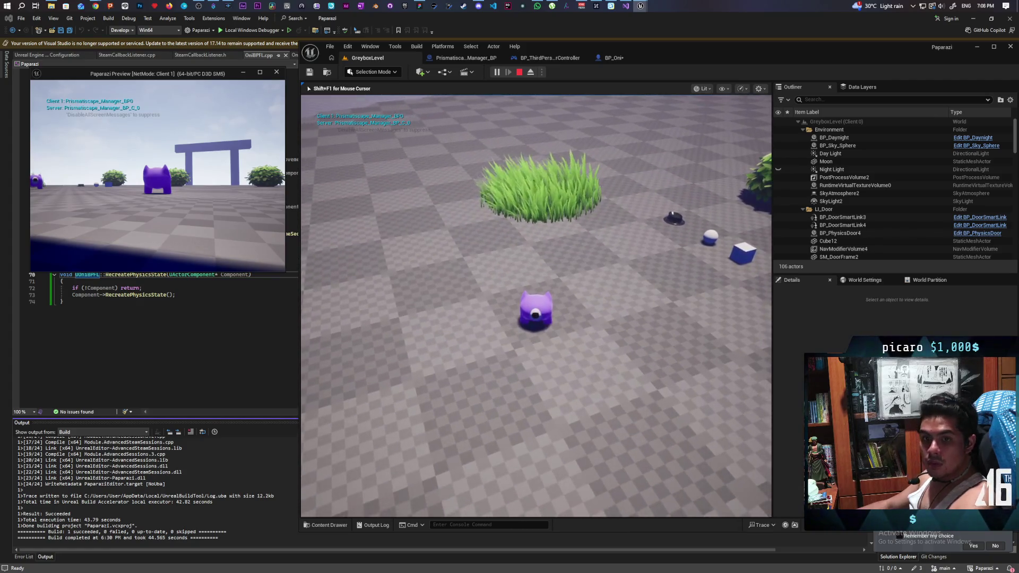
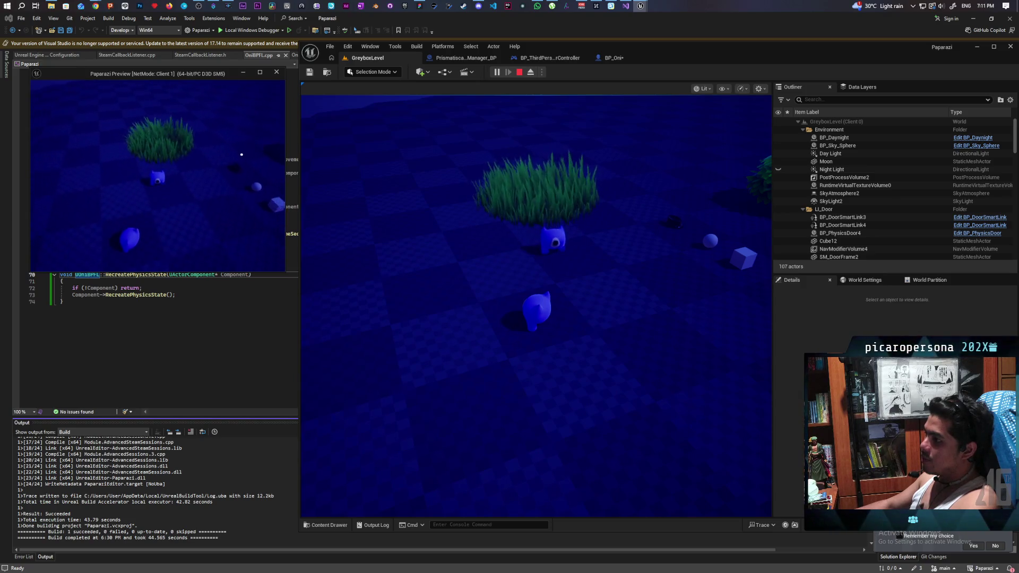
# Step: Stop the play session, return to BP_Oni, and compile and save the blueprint
pyautogui.press('Escape')
pyautogui.click(616, 61)
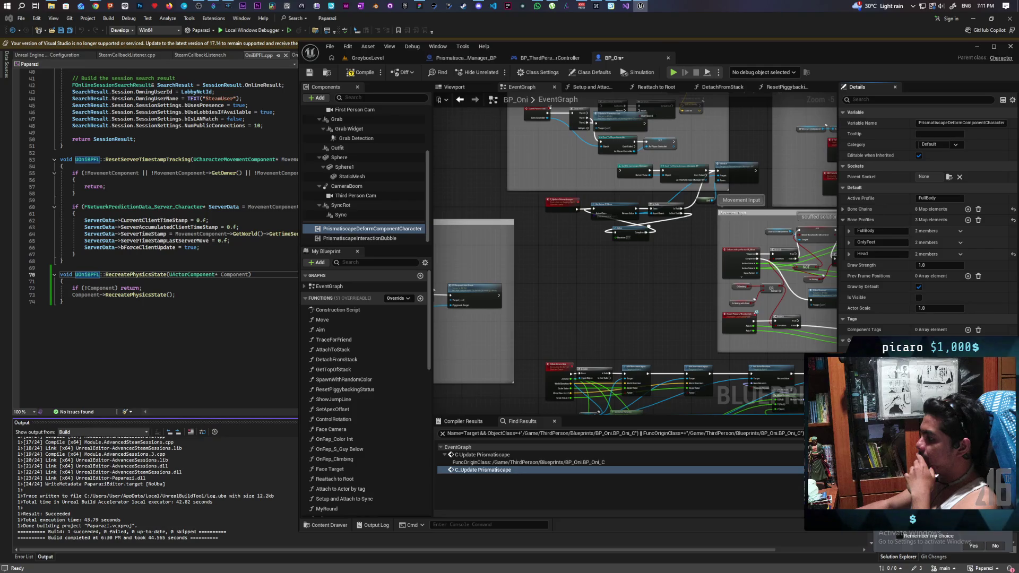
pyautogui.click(415, 239)
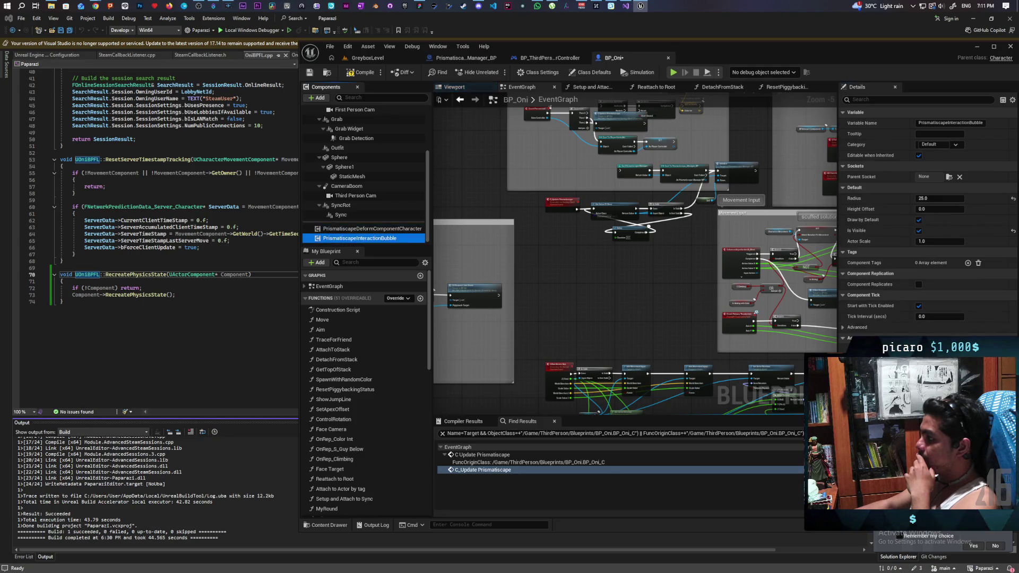
pyautogui.click(361, 72)
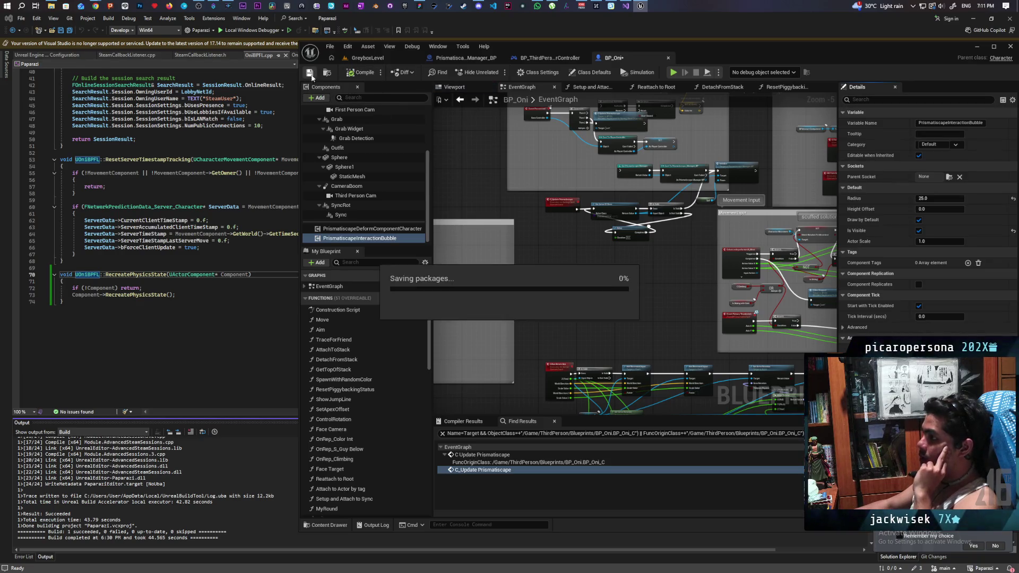
# Step: Inspect the BP_InteractComponent and Character Movement component settings in BP_Oni's Details panel
pyautogui.scroll(5, 396, 175)
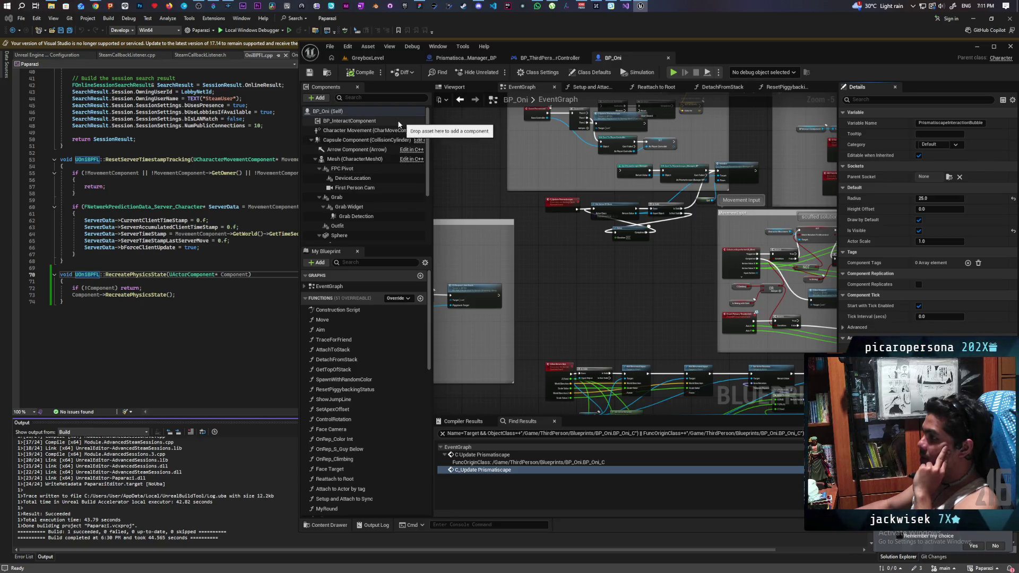
pyautogui.click(364, 122)
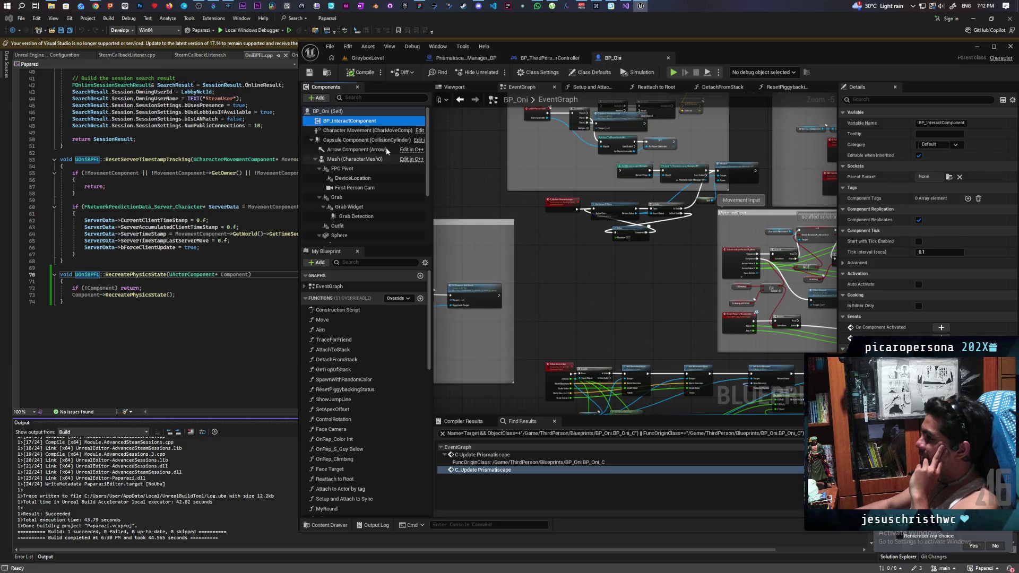
pyautogui.click(325, 132)
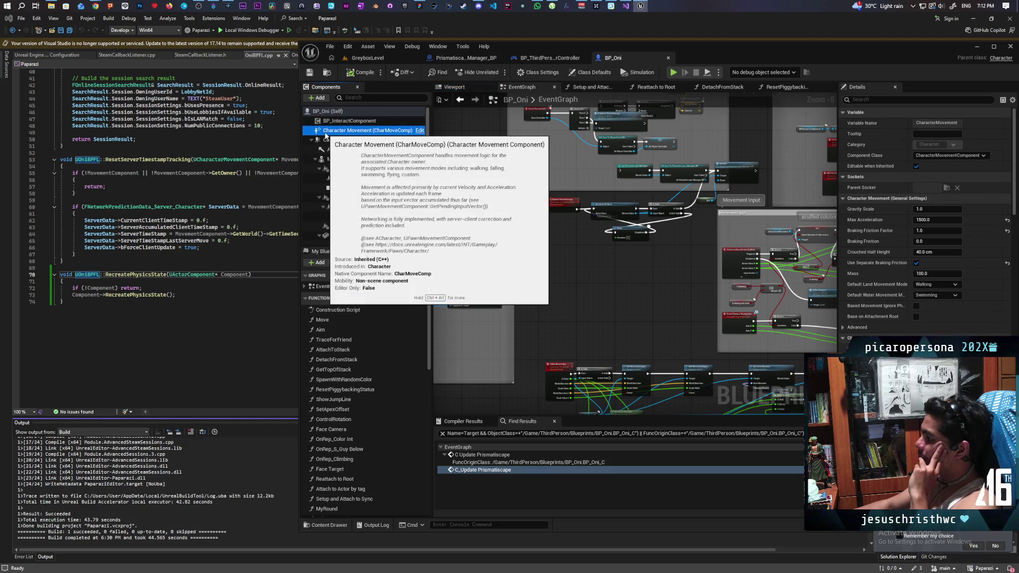
pyautogui.scroll(-2, 924, 223)
pyautogui.scroll(-15, 924, 223)
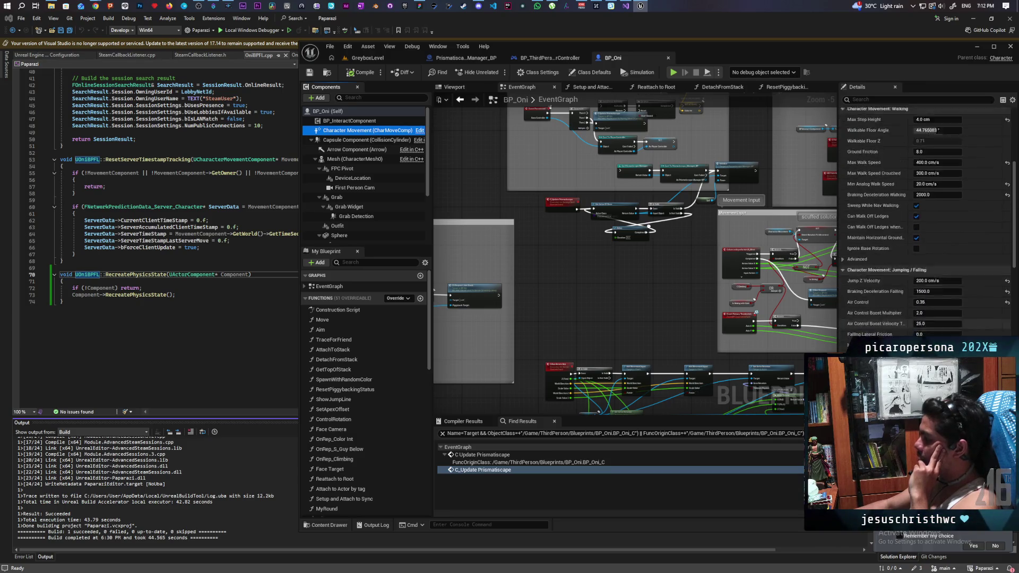
pyautogui.scroll(-15, 923, 223)
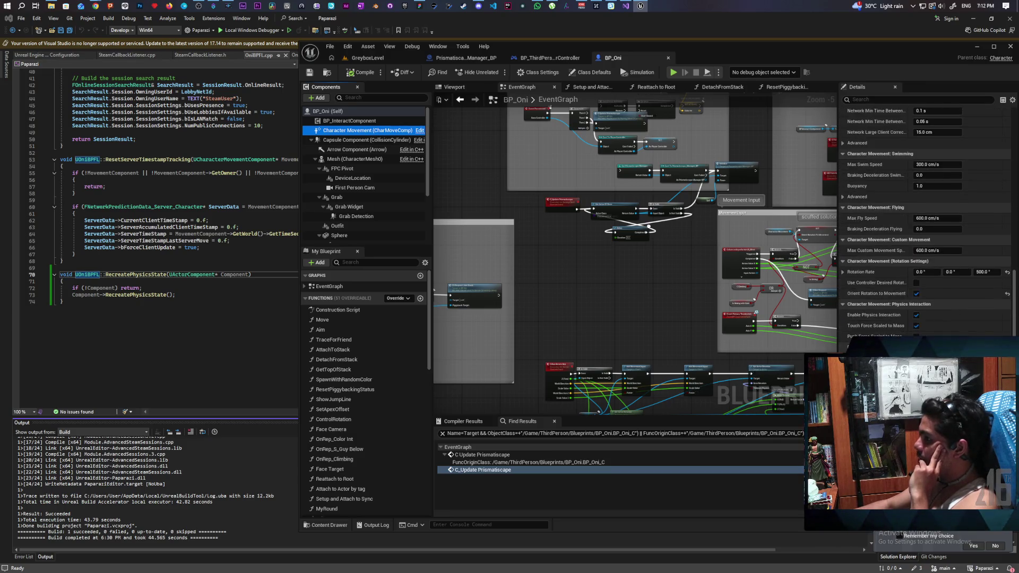
pyautogui.scroll(-5, 924, 223)
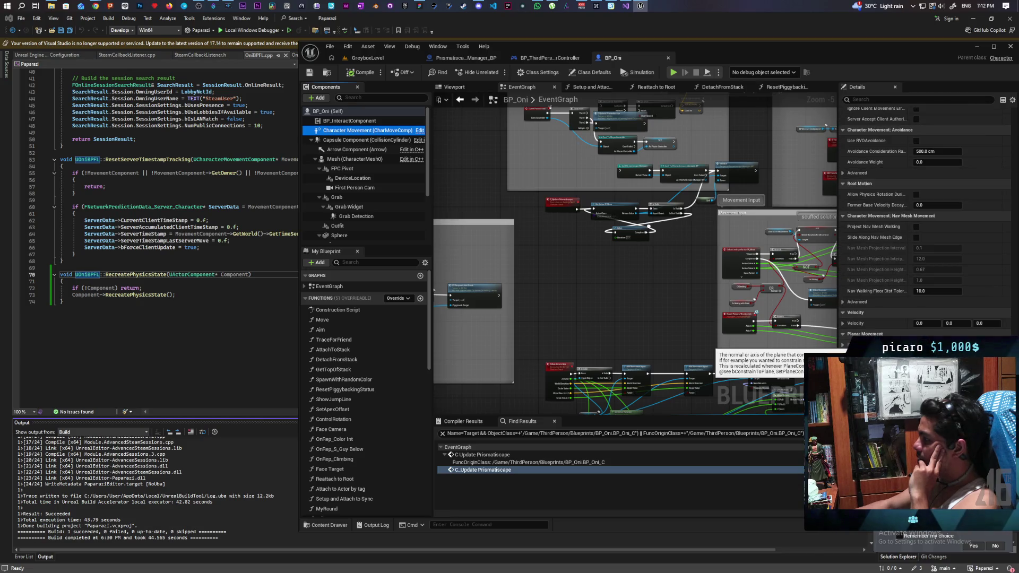
pyautogui.scroll(-1, 924, 223)
pyautogui.scroll(-3, 923, 223)
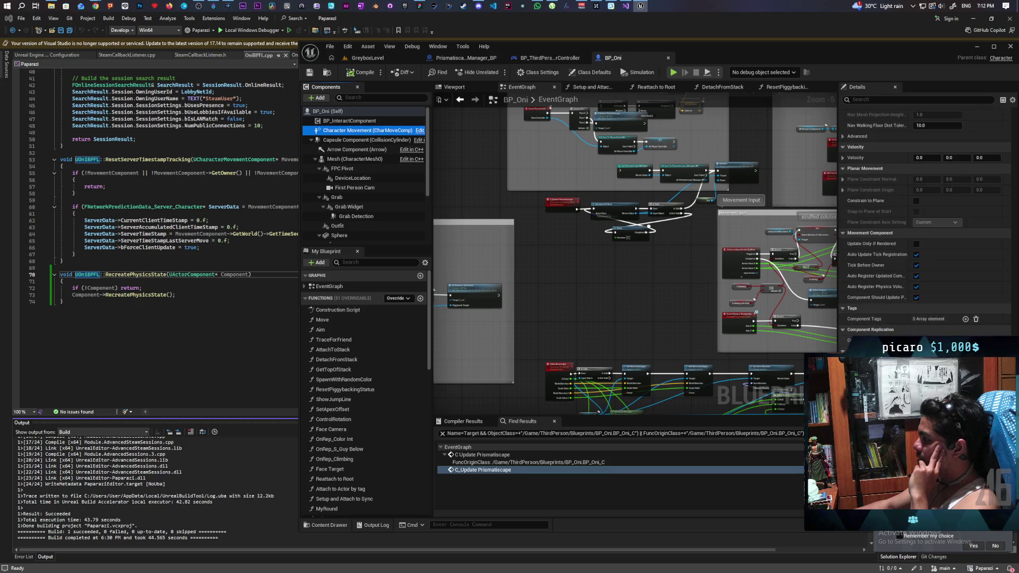
# Step: Switch to the GreyboxLevel map, then open the Prismatiscape_Manager_BP blueprint
pyautogui.moveTo(349, 133)
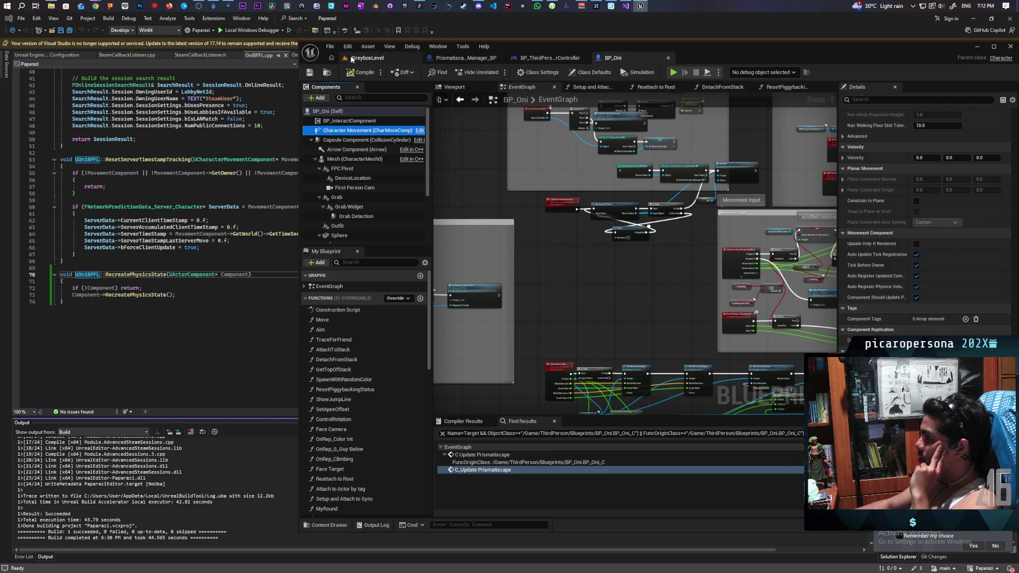
pyautogui.click(350, 55)
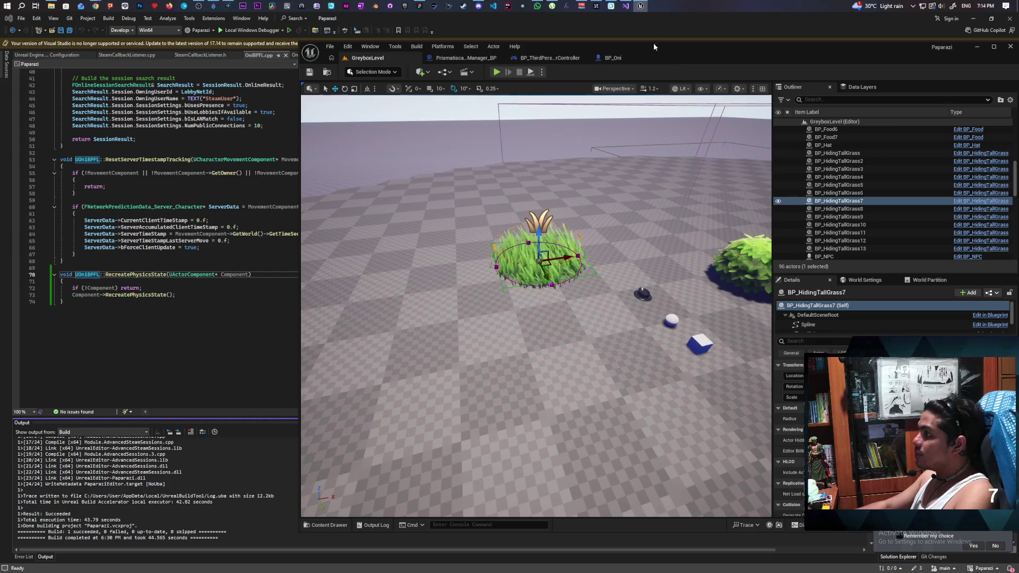
pyautogui.click(459, 59)
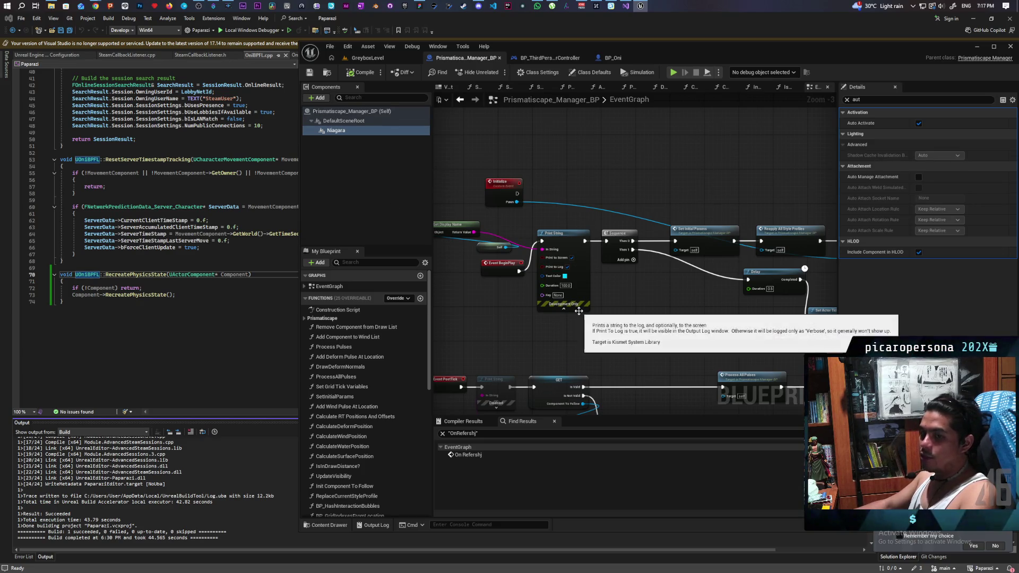
# Step: Pan around the Prismatiscape_Manager_BP event graph, selecting the Get Display Name and Self nodes
pyautogui.moveTo(611, 349)
pyautogui.mouseDown()
pyautogui.moveTo(508, 201)
pyautogui.moveTo(637, 239)
pyautogui.moveTo(692, 267)
pyautogui.moveTo(649, 252)
pyautogui.moveTo(658, 255)
pyautogui.moveTo(649, 269)
pyautogui.moveTo(605, 280)
pyautogui.mouseUp()
pyautogui.moveTo(499, 195); pyautogui.dragTo(559, 229)
pyautogui.moveTo(709, 316); pyautogui.dragTo(614, 284)
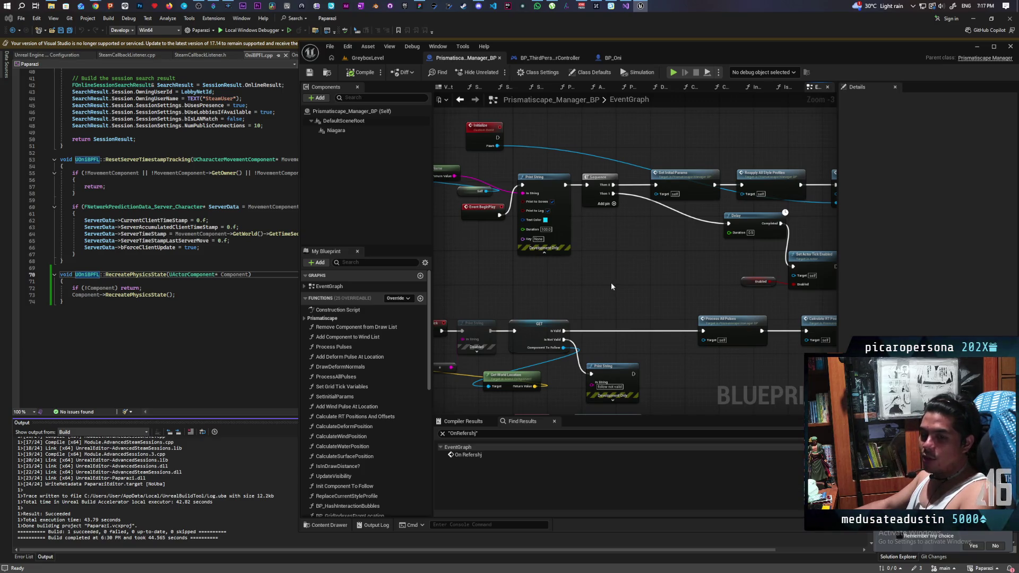
pyautogui.moveTo(651, 265)
pyautogui.mouseDown()
pyautogui.moveTo(743, 266)
pyautogui.moveTo(699, 288)
pyautogui.moveTo(491, 291)
pyautogui.moveTo(598, 301)
pyautogui.mouseUp()
pyautogui.moveTo(854, 288); pyautogui.dragTo(597, 277)
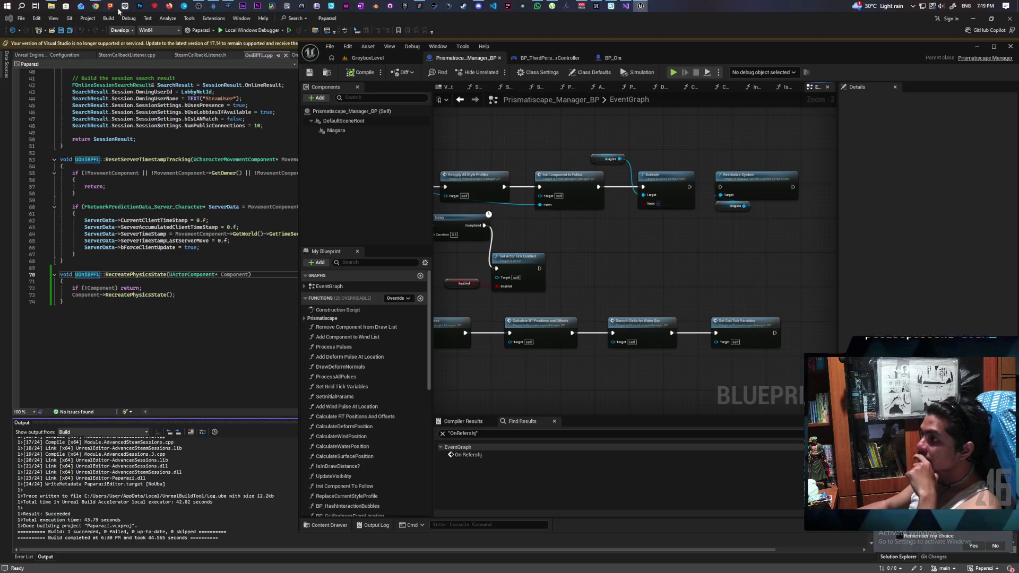
pyautogui.moveTo(97, 5)
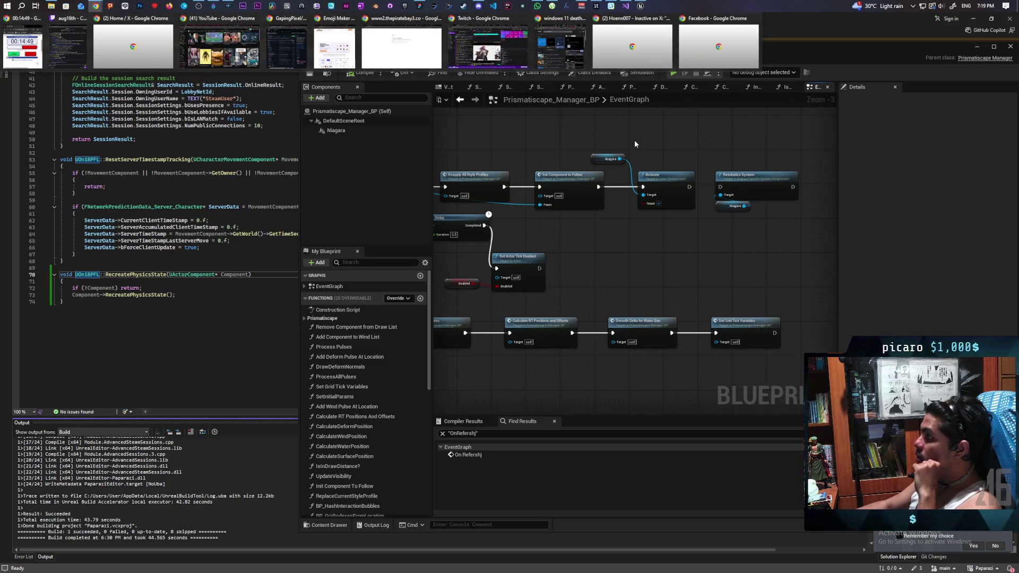
# Step: Load the Project Vimana Figma brainstorm board in a new Chrome tab from the copied link
pyautogui.click(726, 50)
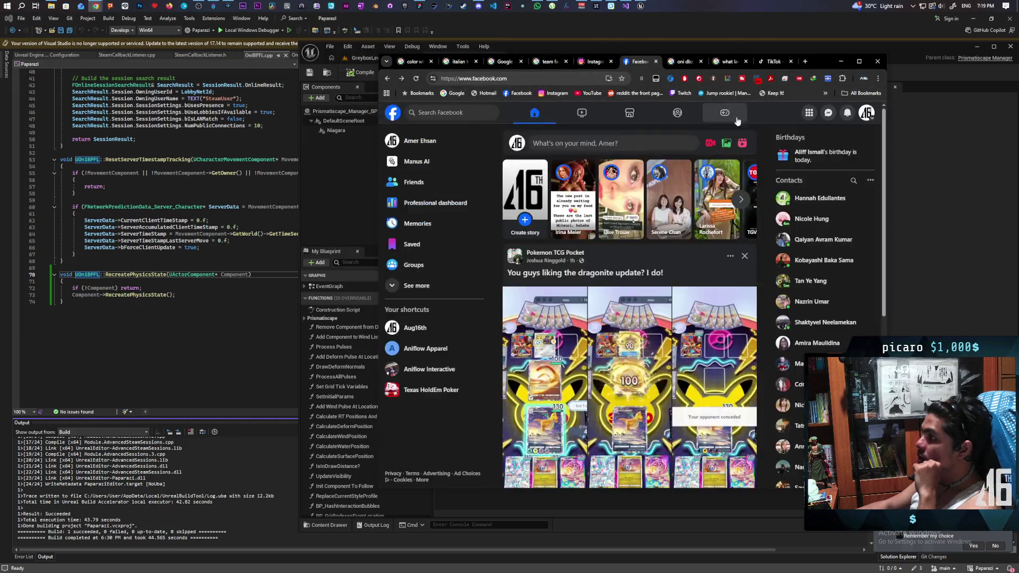
pyautogui.click(805, 62)
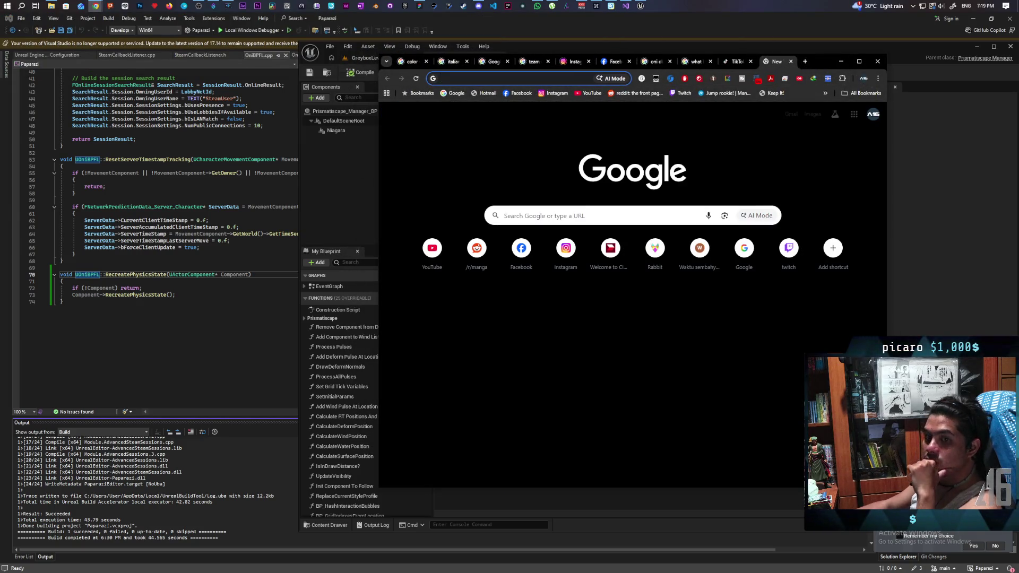
pyautogui.hotkey('ctrl', 'v')
pyautogui.press('Return')
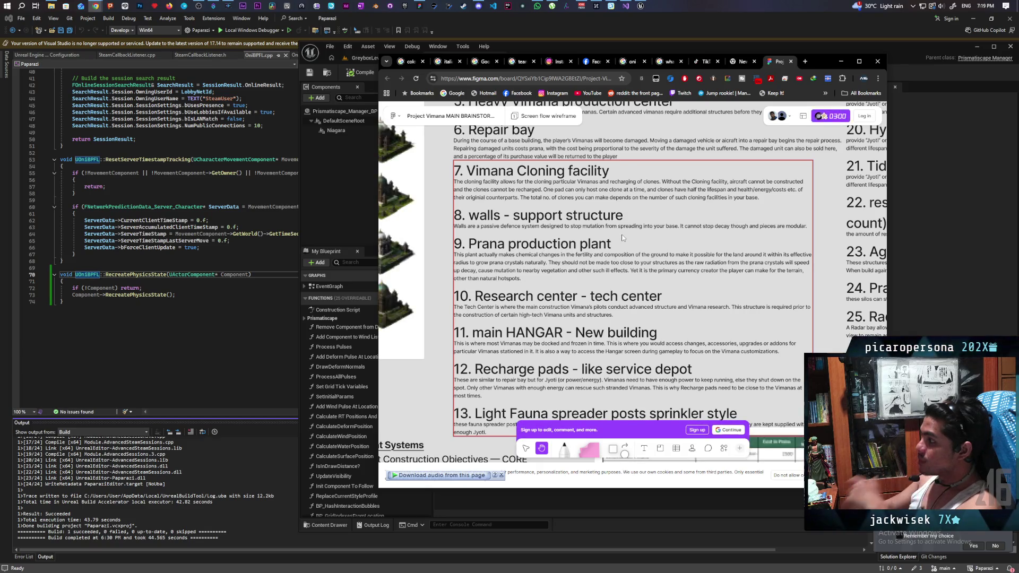
# Step: Survey the Vimana board's Ecology, Resources, Structures, Vimanas and Automation & AI sections
pyautogui.scroll(-1, 622, 235)
pyautogui.scroll(-5, 622, 234)
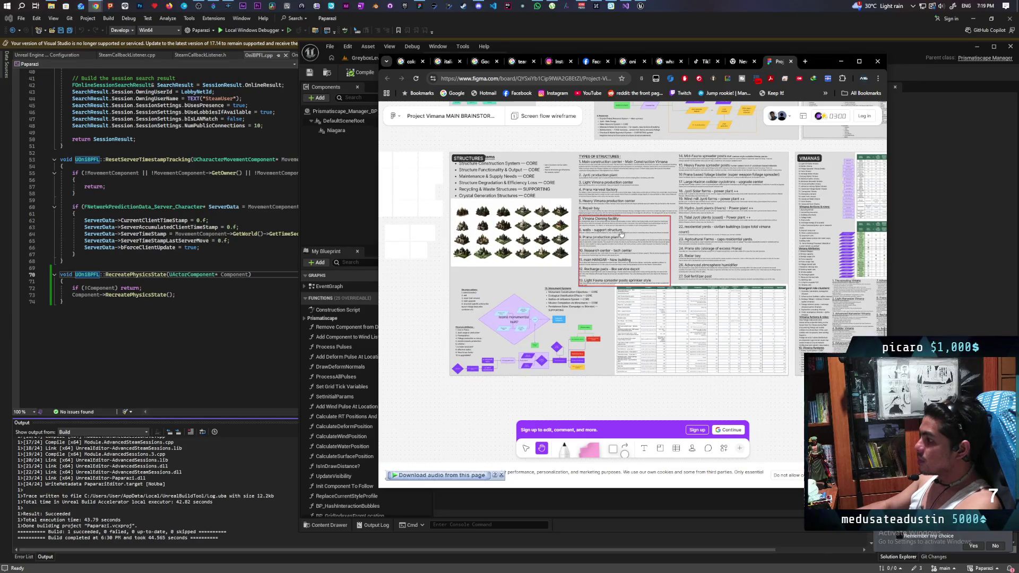
pyautogui.scroll(-2, 622, 235)
pyautogui.scroll(-4, 589, 326)
pyautogui.scroll(-3, 589, 325)
pyautogui.moveTo(571, 233)
pyautogui.mouseDown()
pyautogui.moveTo(644, 278)
pyautogui.moveTo(720, 267)
pyautogui.mouseUp()
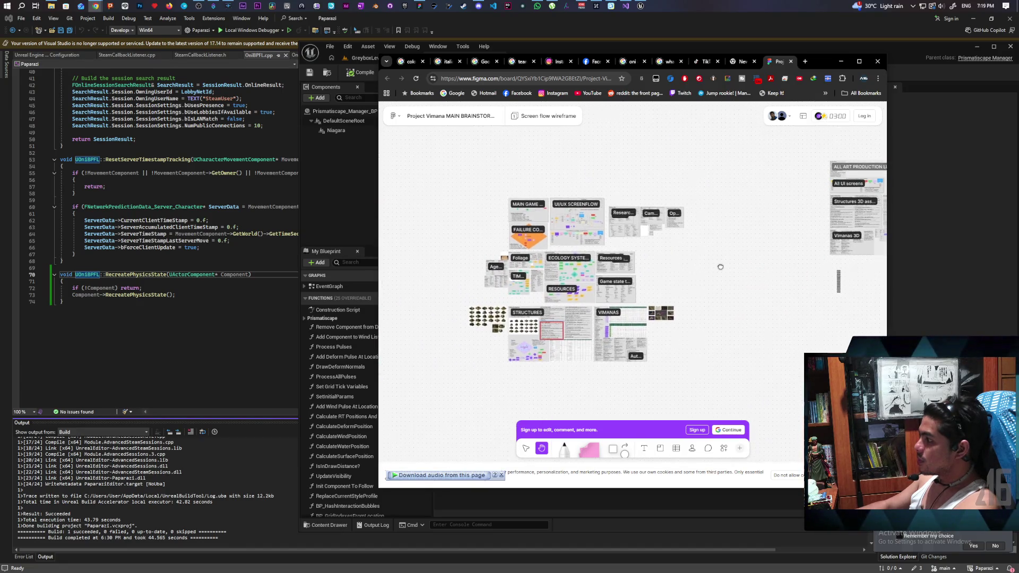
pyautogui.scroll(3, 690, 250)
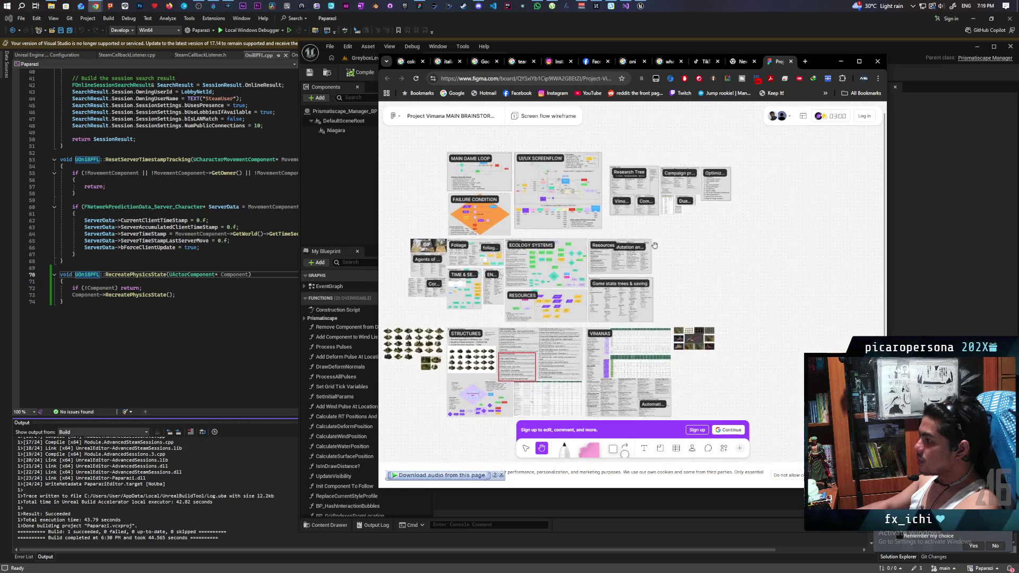
pyautogui.scroll(3, 655, 245)
pyautogui.moveTo(804, 245)
pyautogui.mouseDown()
pyautogui.moveTo(875, 210)
pyautogui.moveTo(879, 194)
pyautogui.moveTo(867, 183)
pyautogui.mouseUp()
pyautogui.moveTo(607, 302); pyautogui.dragTo(438, 239)
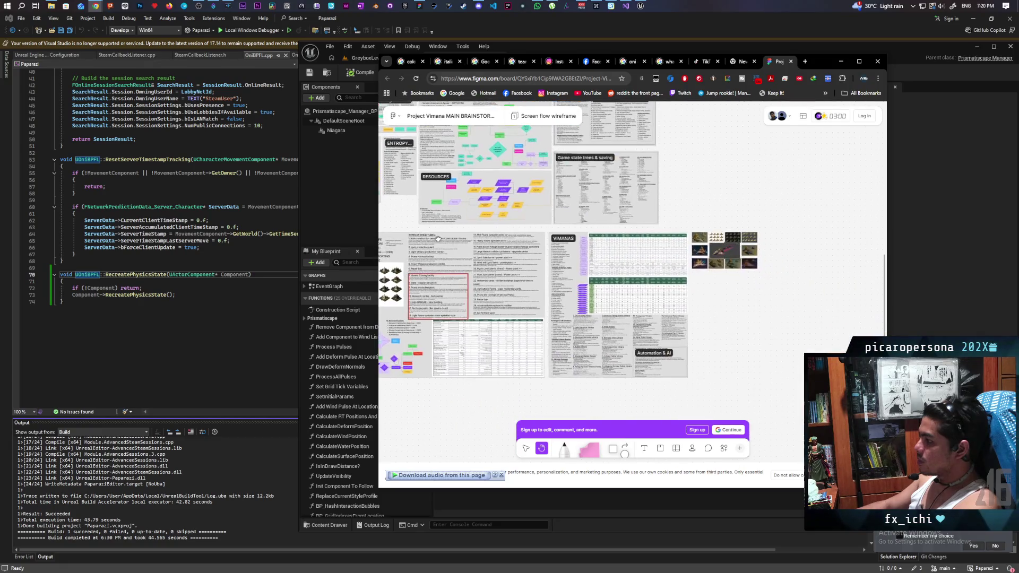
pyautogui.scroll(5, 764, 305)
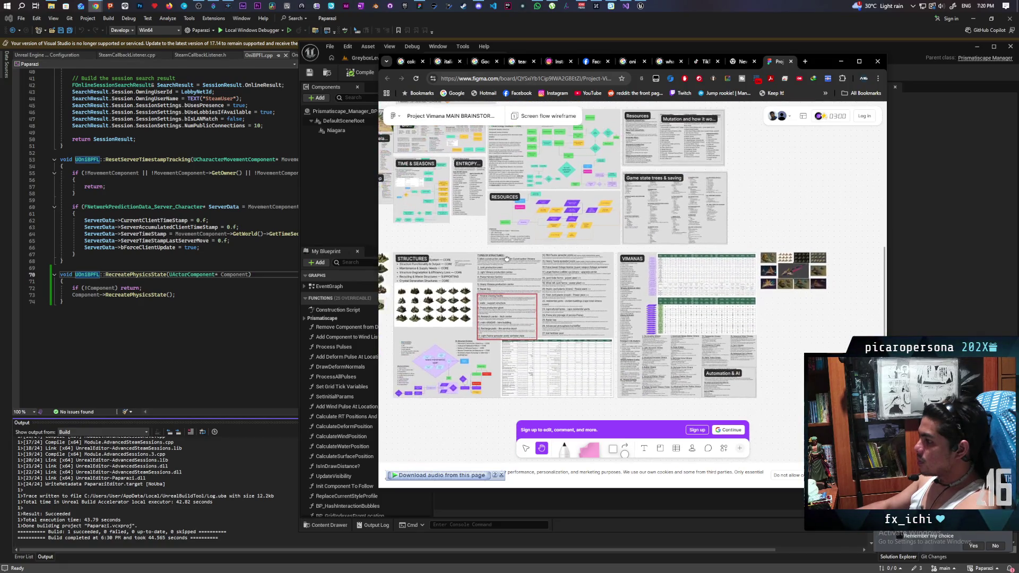
pyautogui.moveTo(764, 304)
pyautogui.mouseDown()
pyautogui.moveTo(464, 281)
pyautogui.moveTo(498, 357)
pyautogui.moveTo(487, 358)
pyautogui.moveTo(491, 249)
pyautogui.mouseUp()
pyautogui.moveTo(482, 314)
pyautogui.mouseDown()
pyautogui.moveTo(596, 259)
pyautogui.moveTo(765, 226)
pyautogui.mouseUp()
pyautogui.moveTo(584, 265)
pyautogui.mouseDown()
pyautogui.moveTo(671, 196)
pyautogui.moveTo(740, 271)
pyautogui.mouseUp()
pyautogui.scroll(-3, 741, 272)
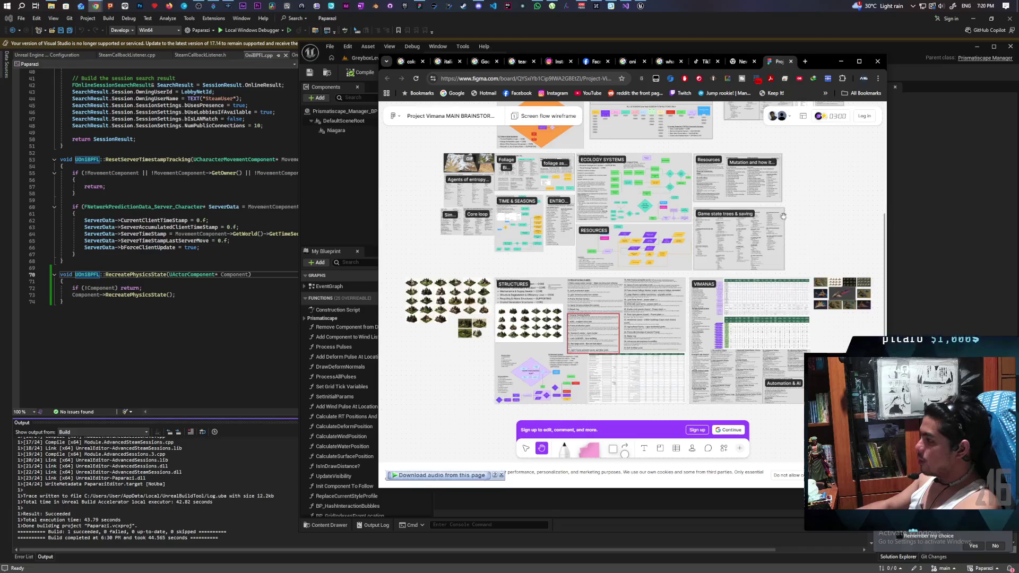
pyautogui.scroll(-3, 505, 255)
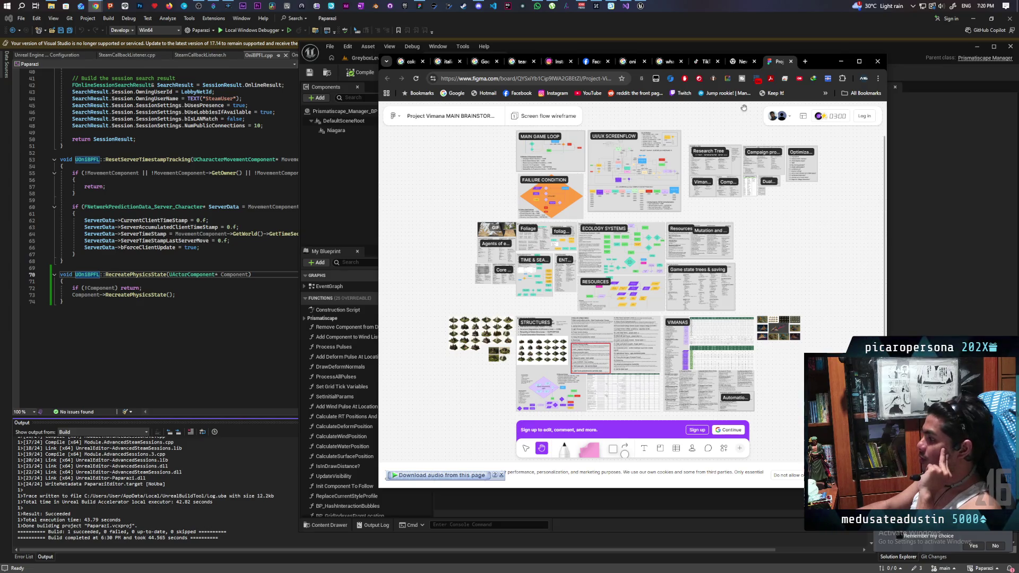
# Step: Close the Vimana board and browser, then switch to the Onibi Mind Map board
pyautogui.click(791, 62)
pyautogui.click(842, 62)
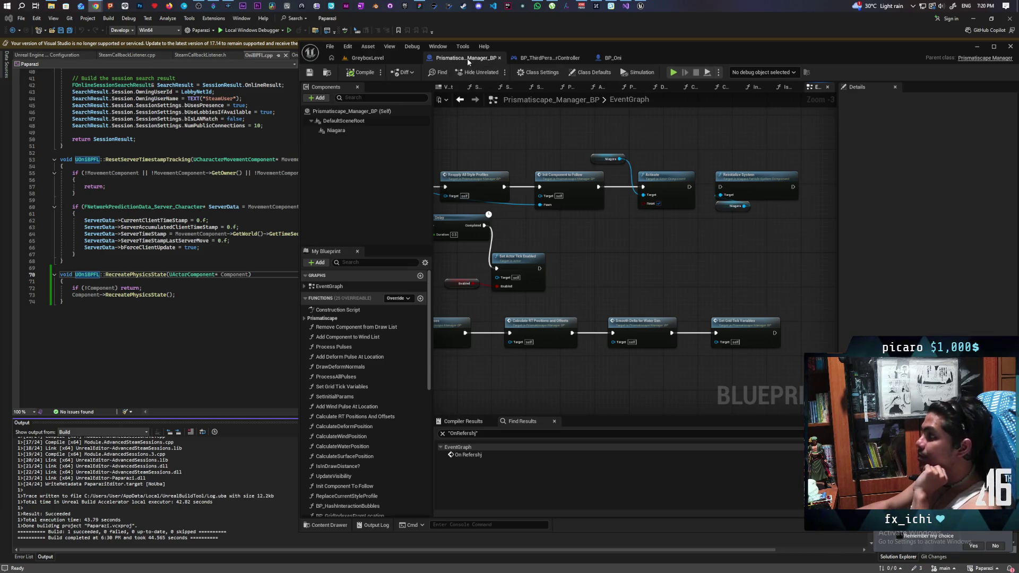
pyautogui.hotkey('alt', 'Tab')
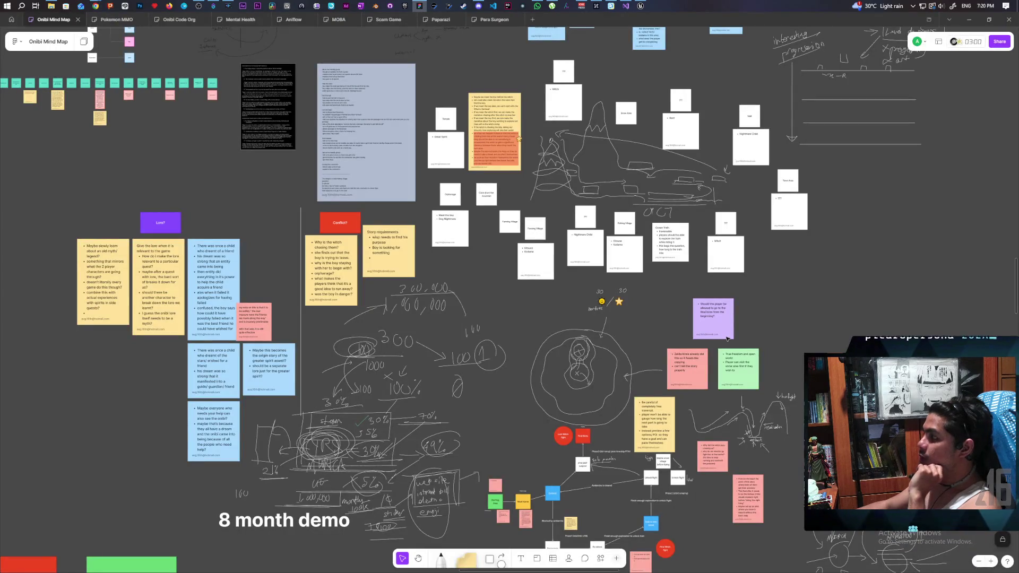
# Step: Zoom out over the Onibi Mind Map to the 8 month demo area, then open Paparazi
pyautogui.scroll(-10, 654, 238)
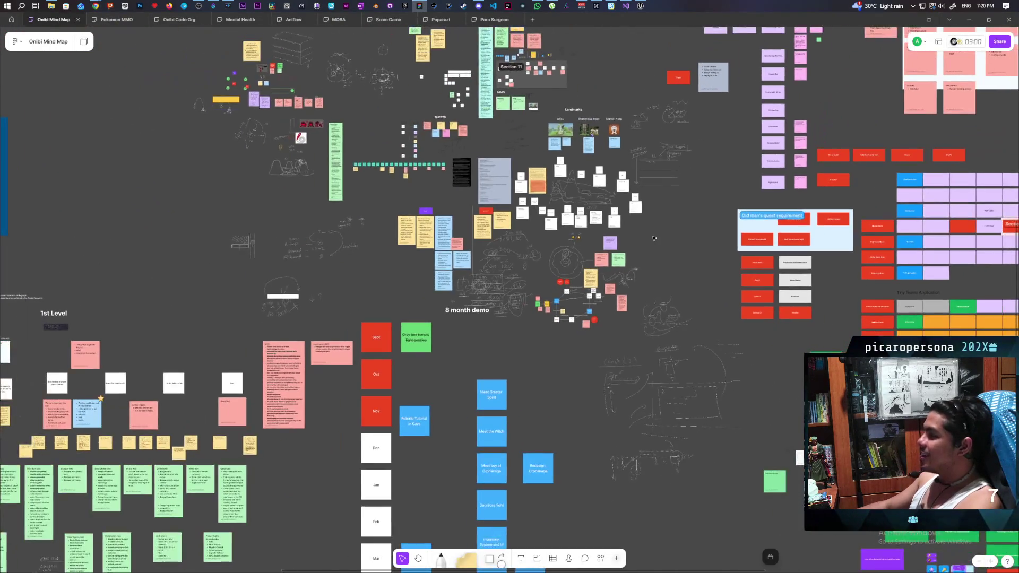
pyautogui.scroll(-3, 654, 238)
pyautogui.moveTo(654, 238)
pyautogui.mouseDown()
pyautogui.moveTo(478, 197)
pyautogui.moveTo(442, 183)
pyautogui.moveTo(437, 165)
pyautogui.mouseUp()
pyautogui.scroll(-5, 438, 166)
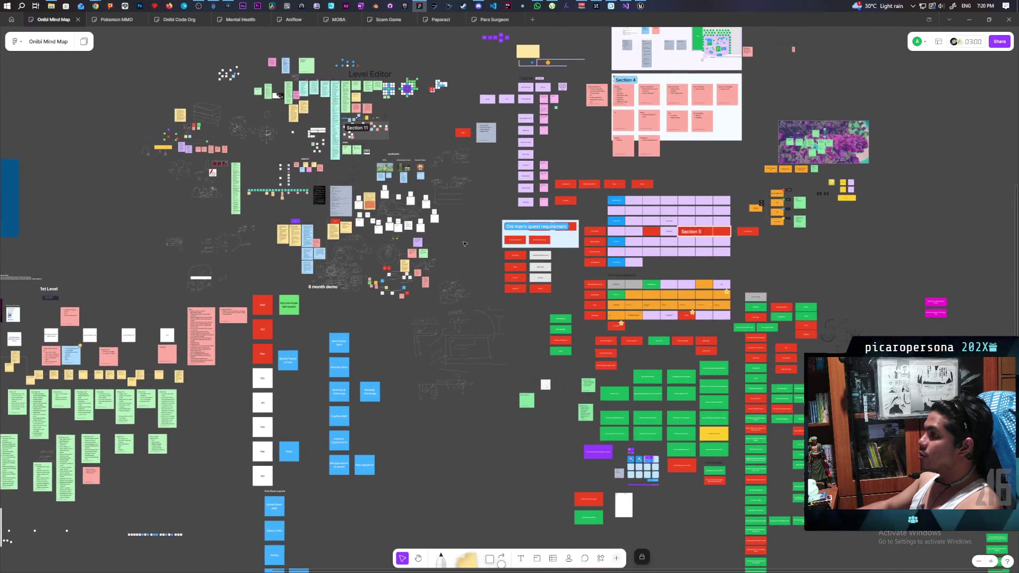
pyautogui.moveTo(534, 113); pyautogui.dragTo(557, 297)
pyautogui.scroll(6, 713, 330)
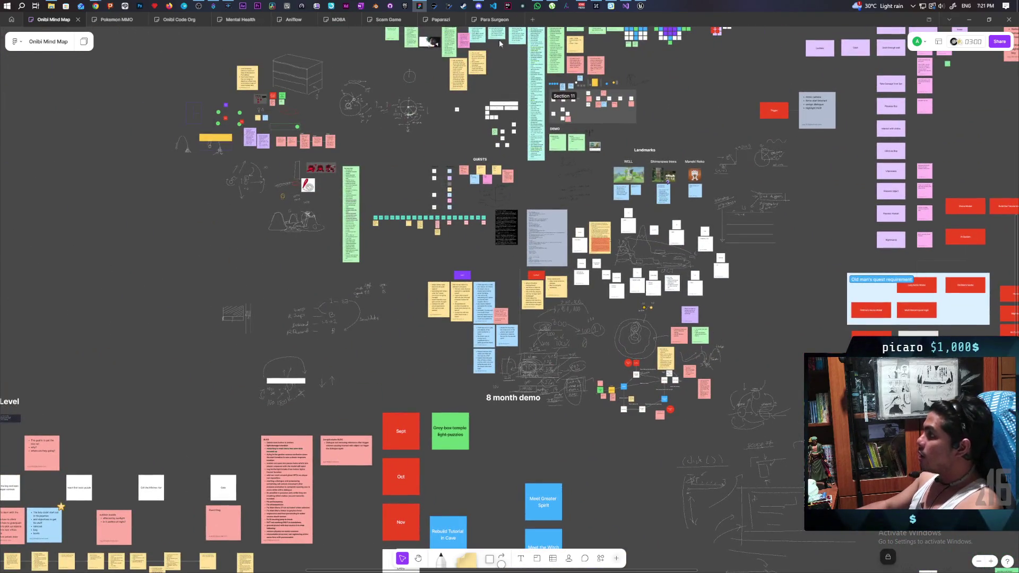
pyautogui.click(438, 20)
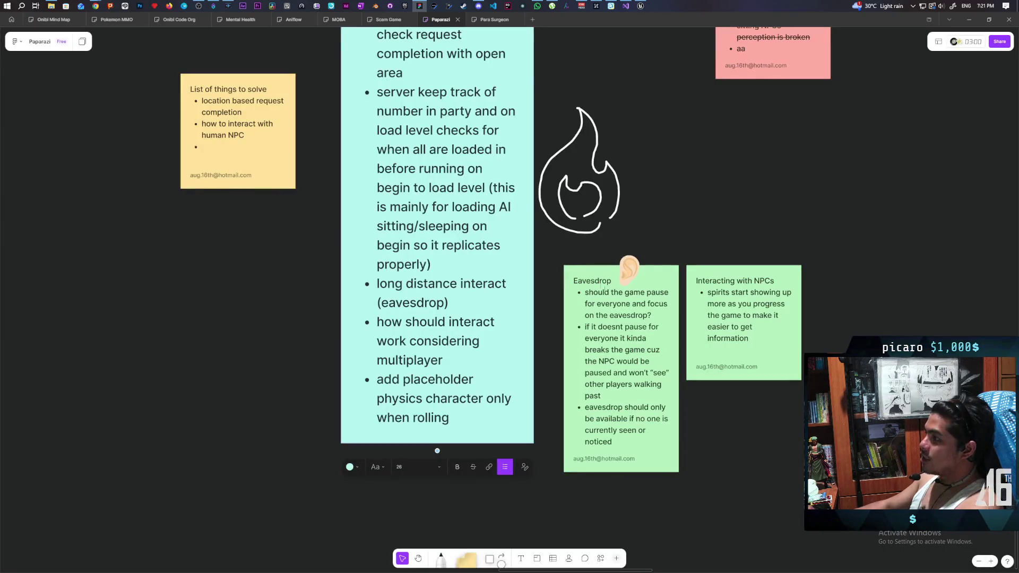
# Step: Zoom out over the Paparazi board, zoom into the cyan task list, then open Pokemon MMO
pyautogui.scroll(-5, 661, 245)
pyautogui.scroll(-10, 557, 275)
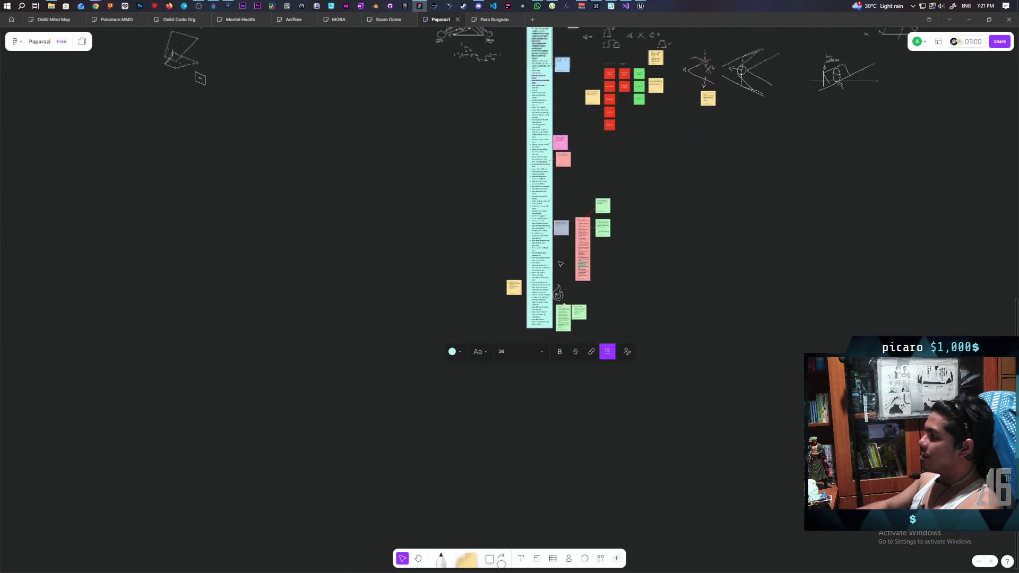
pyautogui.scroll(-6, 577, 436)
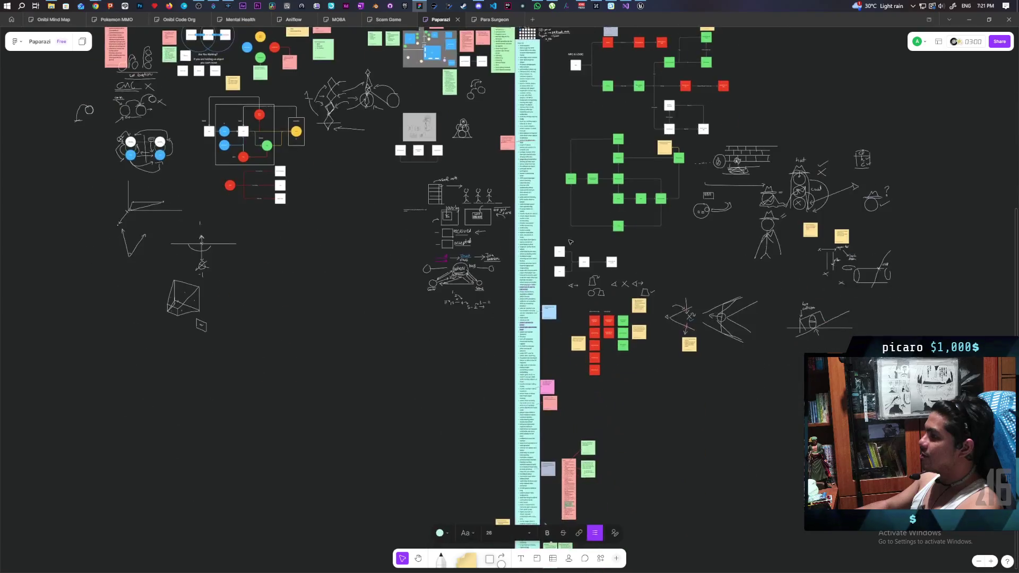
pyautogui.moveTo(612, 325); pyautogui.dragTo(626, 305)
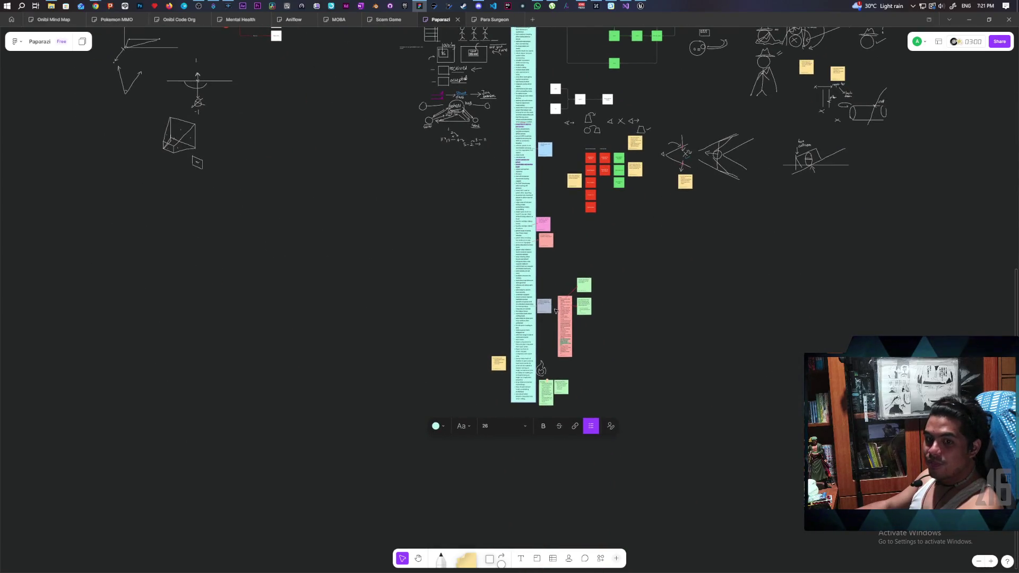
pyautogui.moveTo(629, 341)
pyautogui.mouseDown()
pyautogui.moveTo(639, 359)
pyautogui.moveTo(633, 317)
pyautogui.moveTo(651, 318)
pyautogui.mouseUp()
pyautogui.scroll(5, 611, 318)
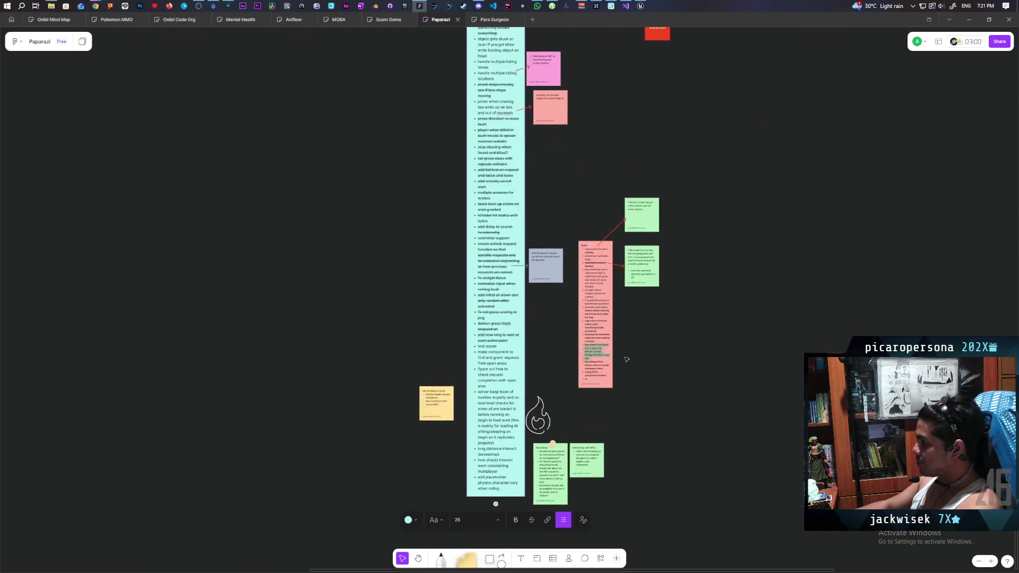
pyautogui.moveTo(634, 389); pyautogui.dragTo(739, 250)
pyautogui.scroll(3, 739, 249)
pyautogui.scroll(-1, 681, 268)
pyautogui.scroll(1, 692, 291)
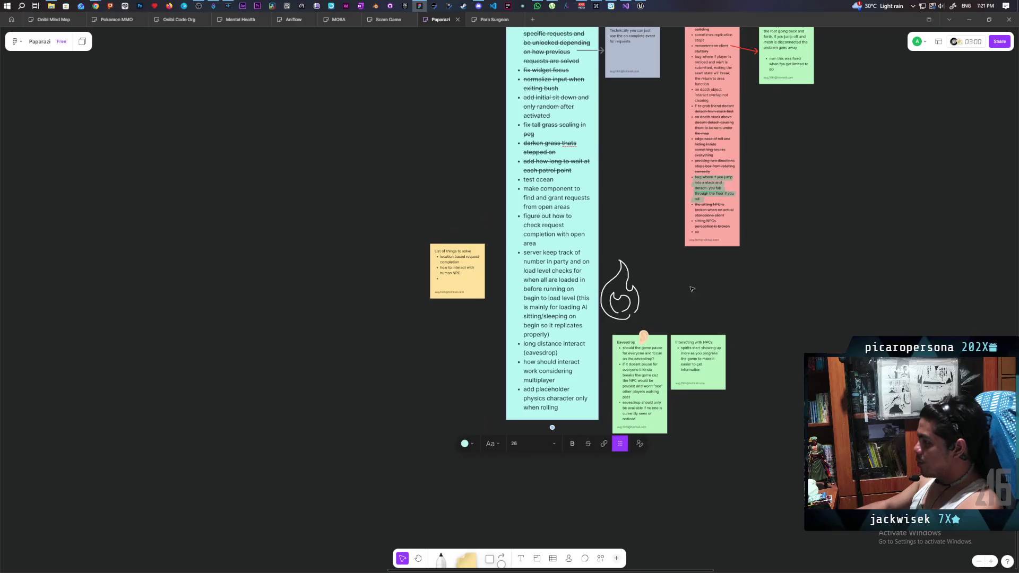
pyautogui.click(117, 20)
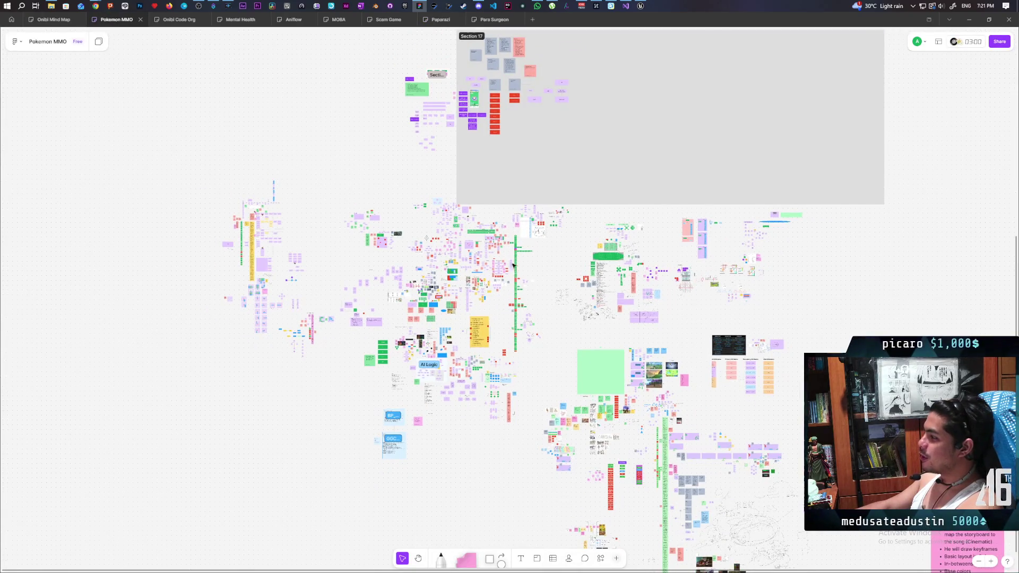
# Step: Browse the Pokemon MMO Storage, SYSTEMS and CHARACTER areas, then return to the Paparazi board
pyautogui.scroll(4, 438, 272)
pyautogui.scroll(6, 439, 272)
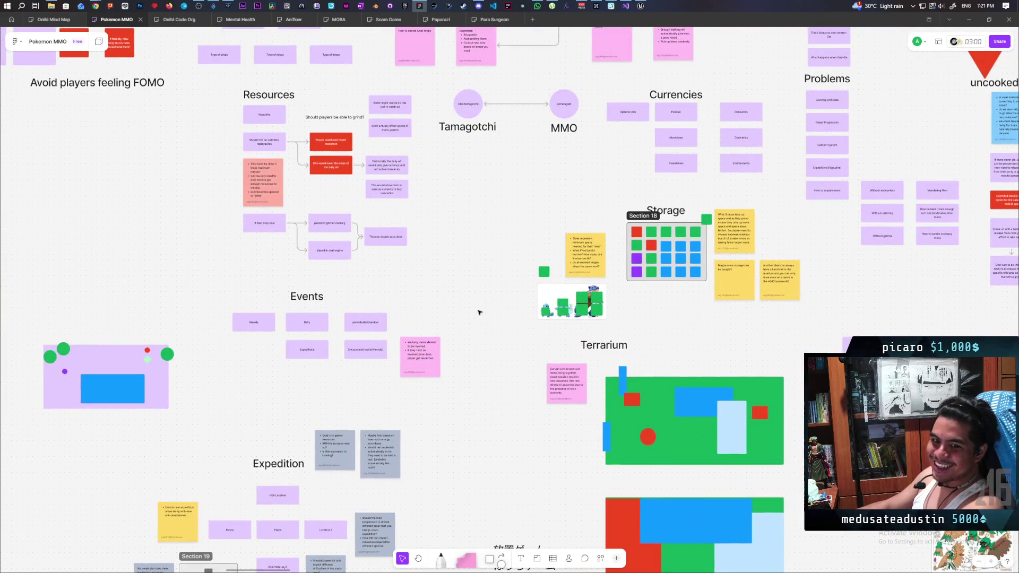
pyautogui.scroll(-1, 479, 313)
pyautogui.scroll(-10, 479, 312)
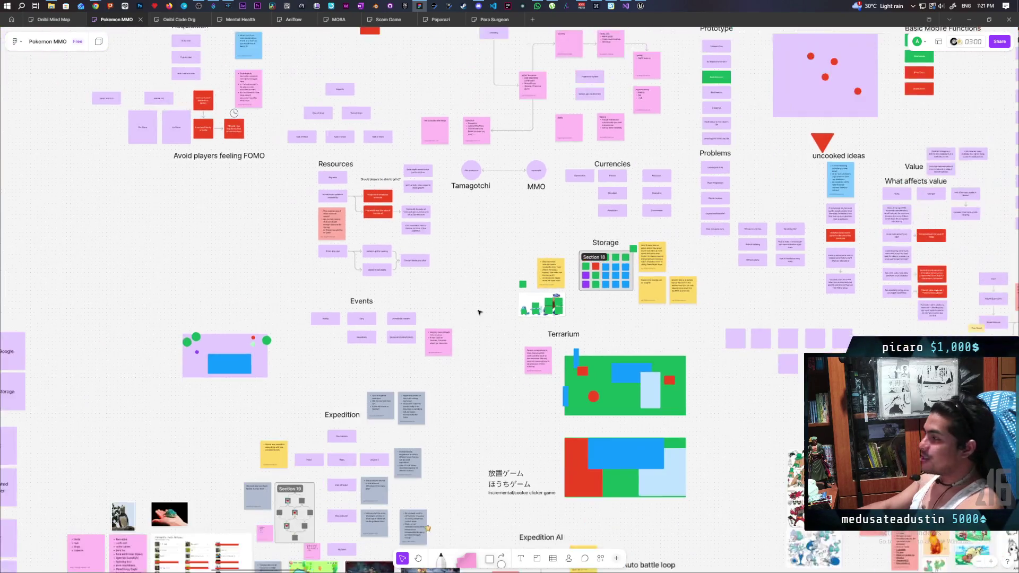
pyautogui.scroll(-5, 555, 278)
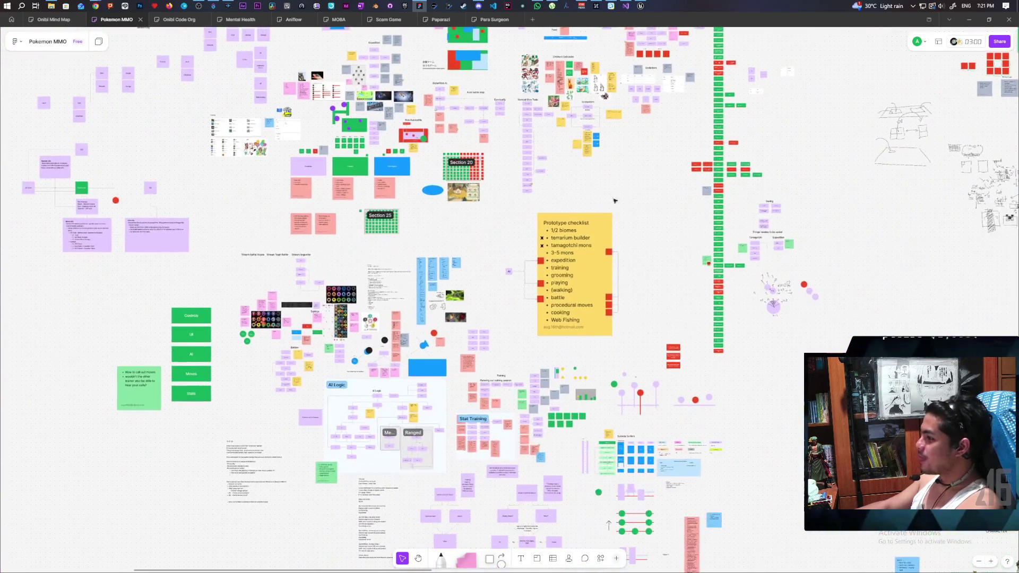
pyautogui.scroll(3, 597, 194)
pyautogui.scroll(-5, 597, 195)
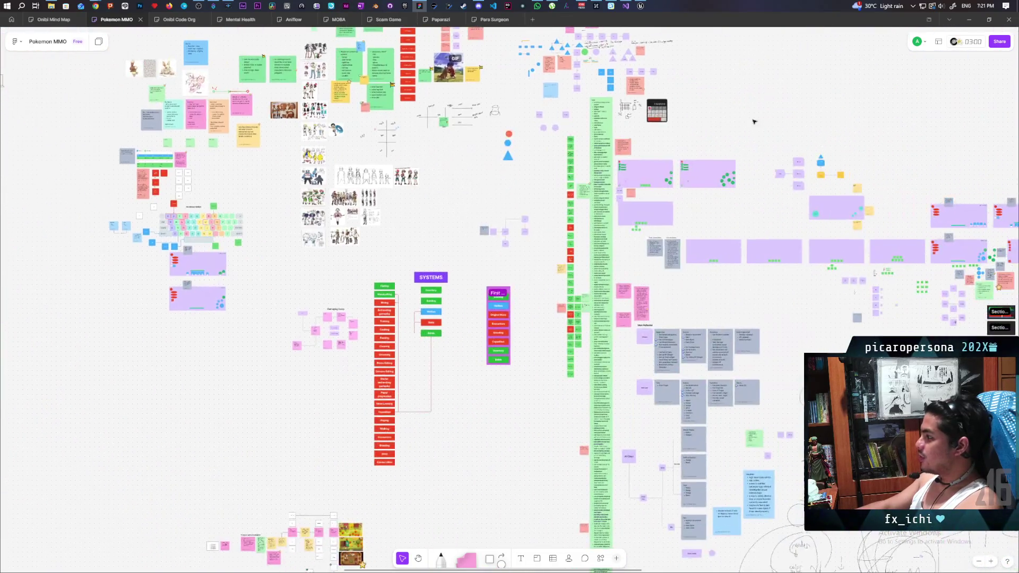
pyautogui.scroll(5, 639, 209)
pyautogui.scroll(-5, 639, 209)
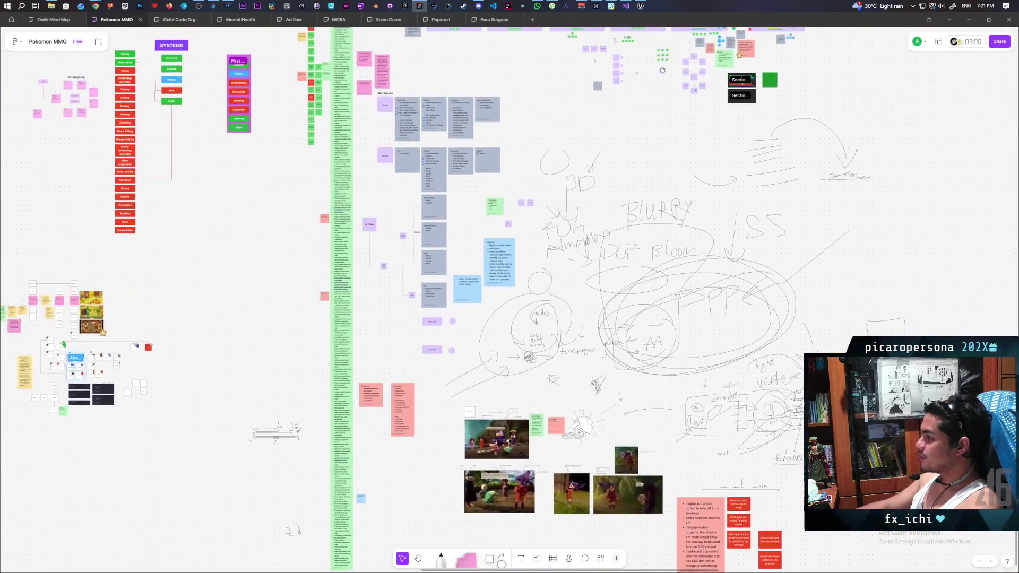
pyautogui.hscroll(-3, 610, 265)
pyautogui.scroll(8, 577, 329)
pyautogui.scroll(8, 577, 329)
pyautogui.hscroll(-3, 576, 329)
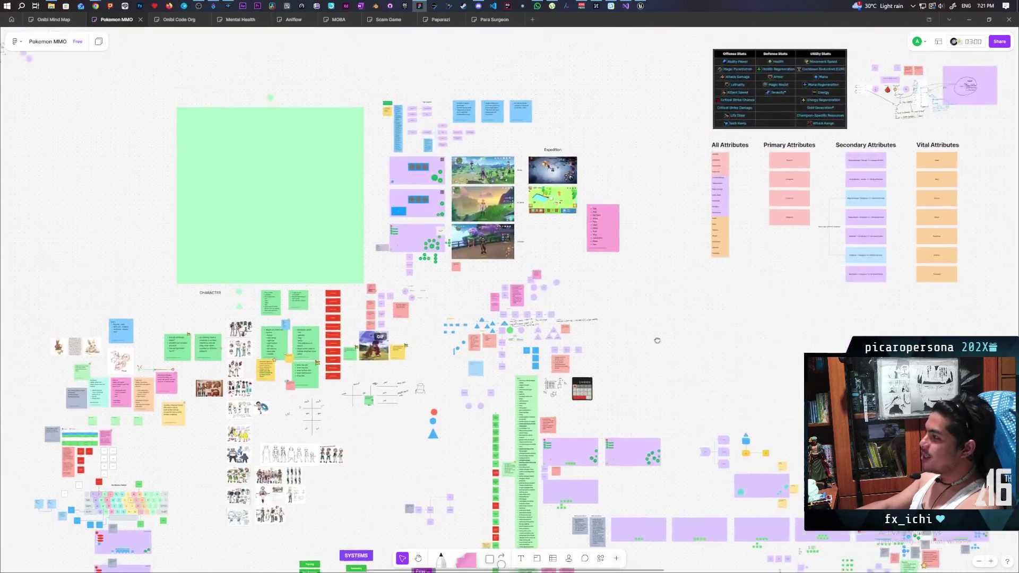
pyautogui.scroll(-1, 637, 297)
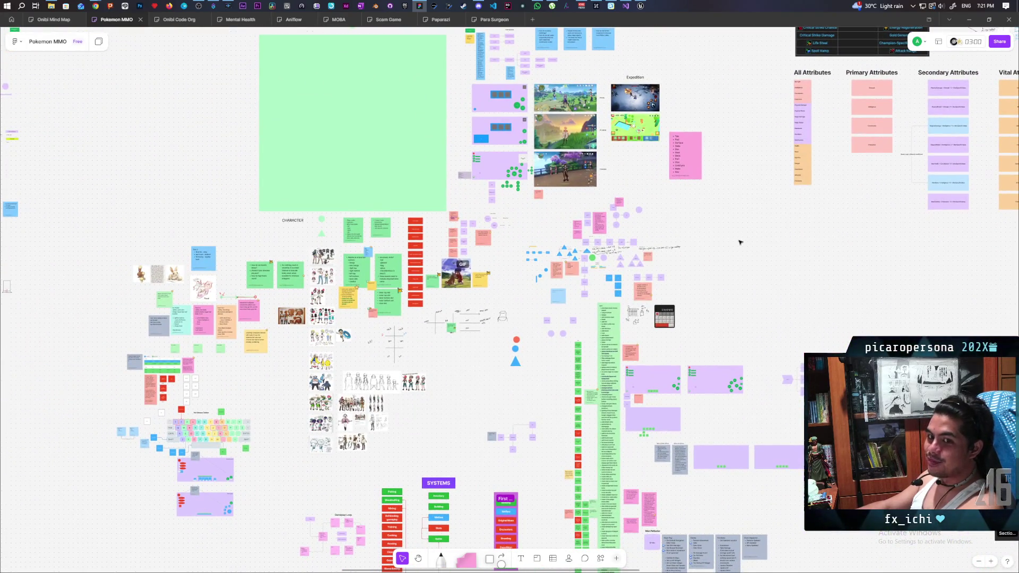
pyautogui.click(627, 6)
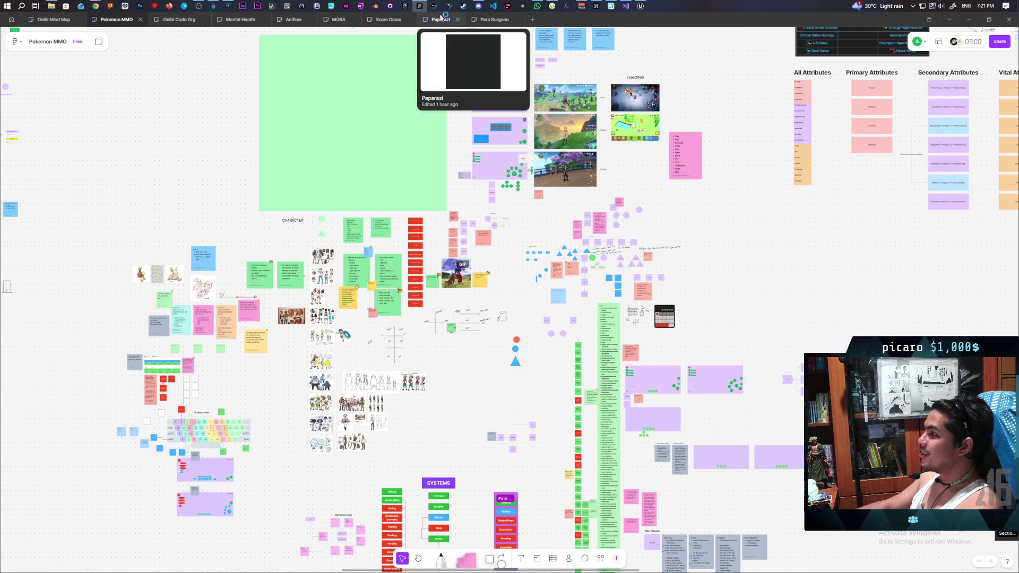
pyautogui.click(445, 19)
# Step: Scroll through the Paparazi task list, then bring Unreal and Visual Studio back up
pyautogui.hscroll(5, 344, 176)
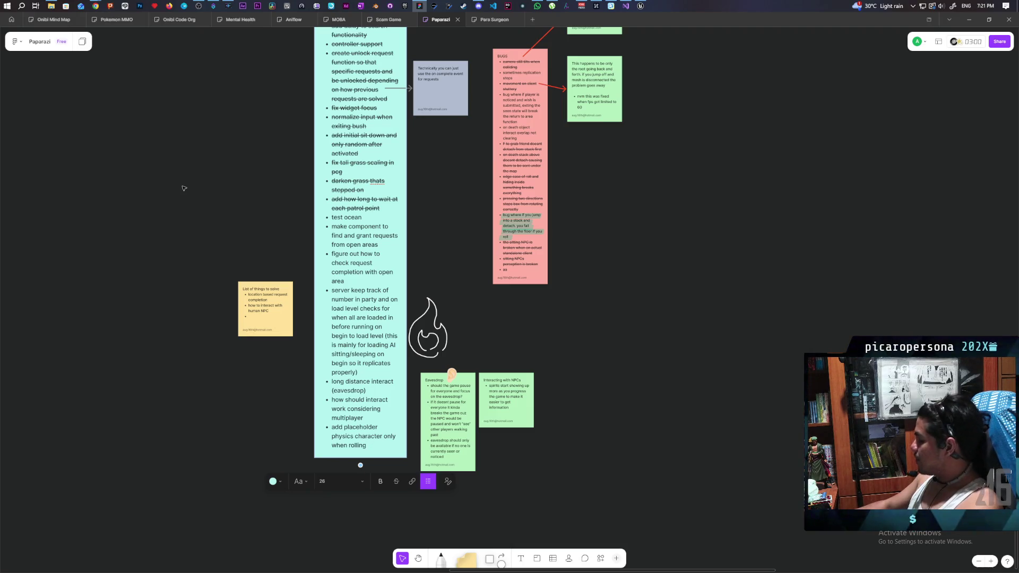
pyautogui.scroll(-2, 437, 266)
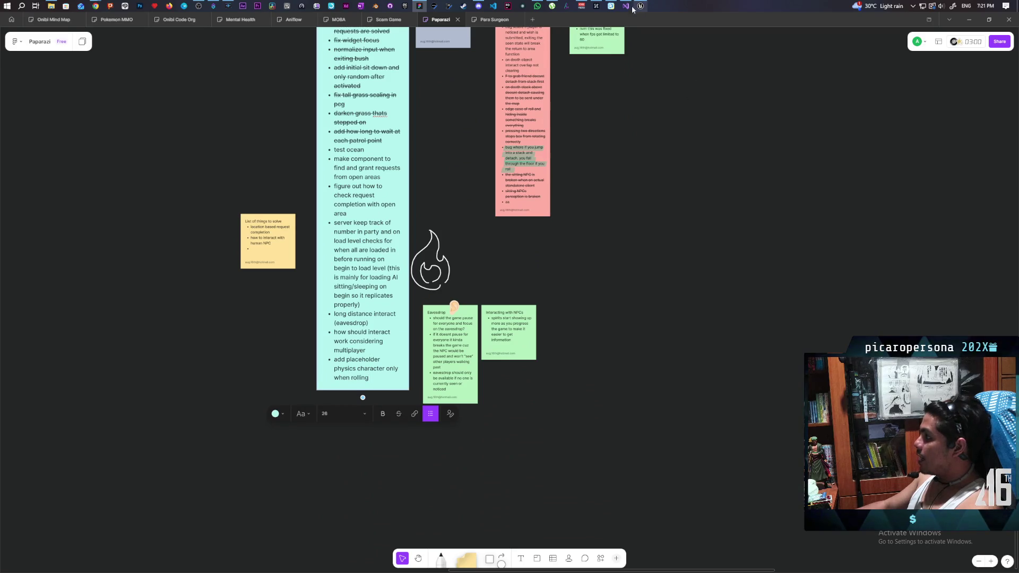
pyautogui.click(640, 6)
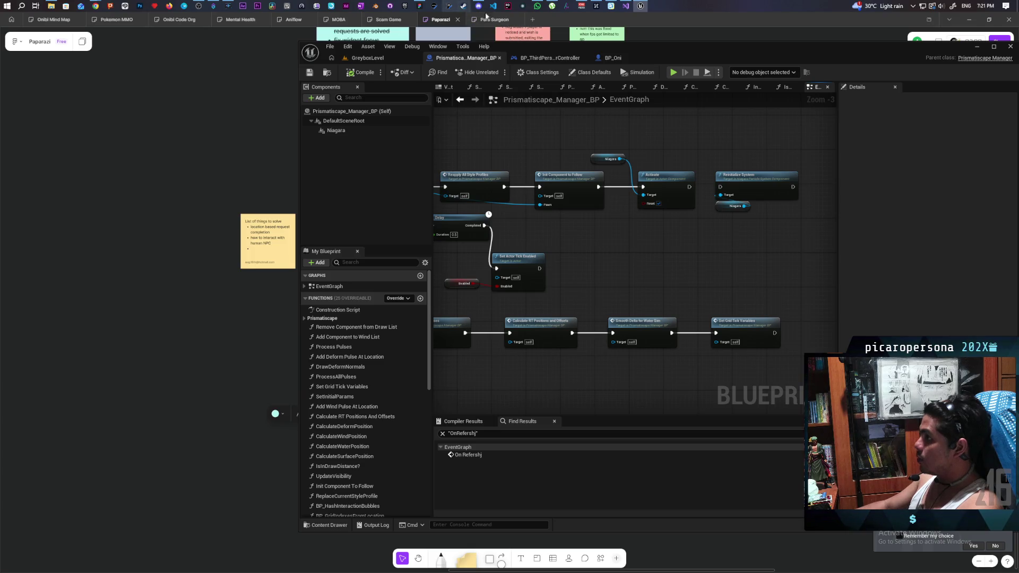
pyautogui.click(626, 6)
# Step: Put Unreal on top and pan to the BeginPlay node row, briefly glancing at a Discord screenshot
pyautogui.click(640, 6)
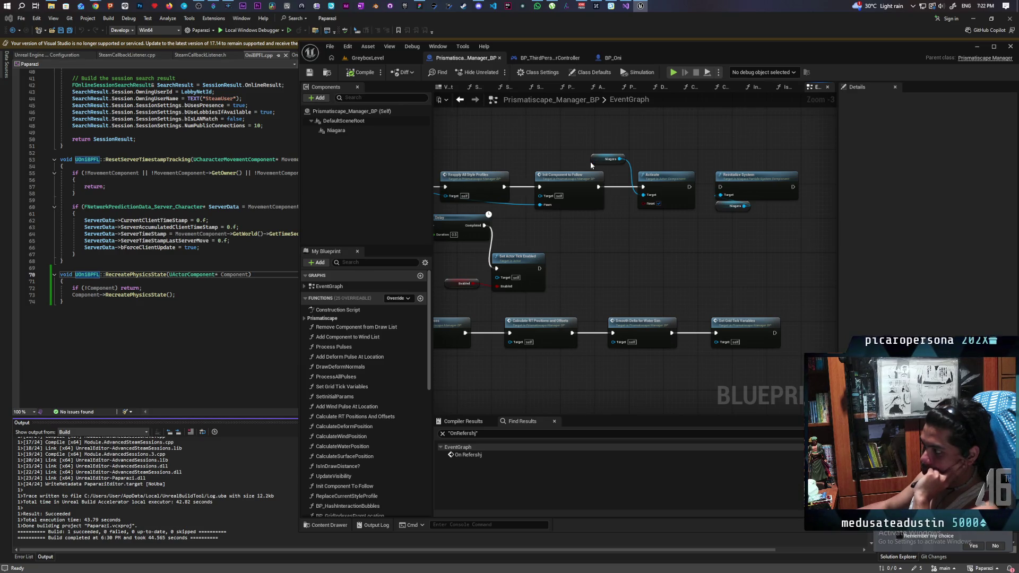
pyautogui.scroll(-4, 607, 299)
pyautogui.moveTo(644, 272); pyautogui.dragTo(593, 237)
pyautogui.scroll(3, 593, 236)
pyautogui.moveTo(687, 147)
pyautogui.mouseDown()
pyautogui.moveTo(738, 248)
pyautogui.moveTo(729, 239)
pyautogui.mouseUp()
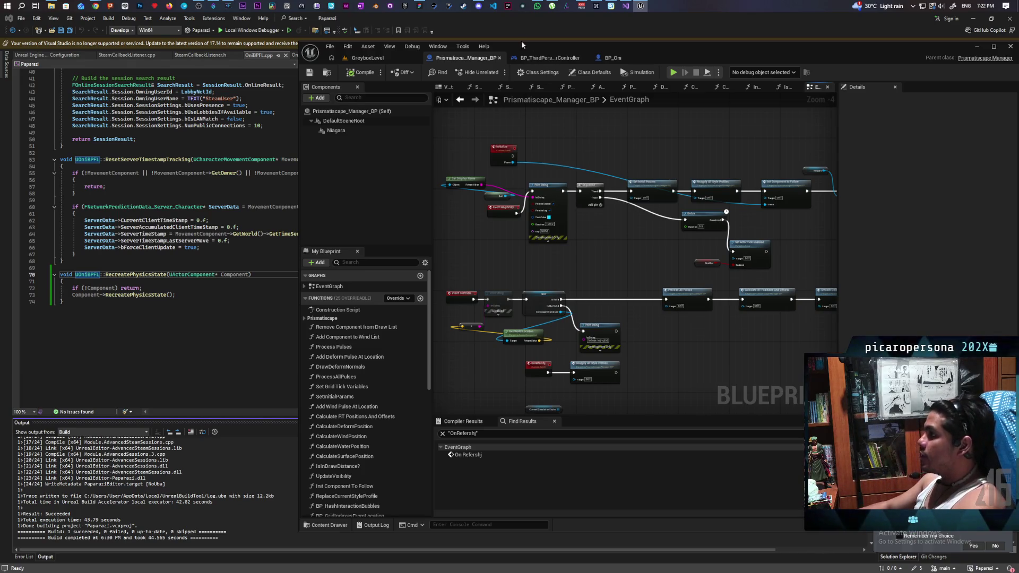
pyautogui.click(485, 8)
pyautogui.press('Escape')
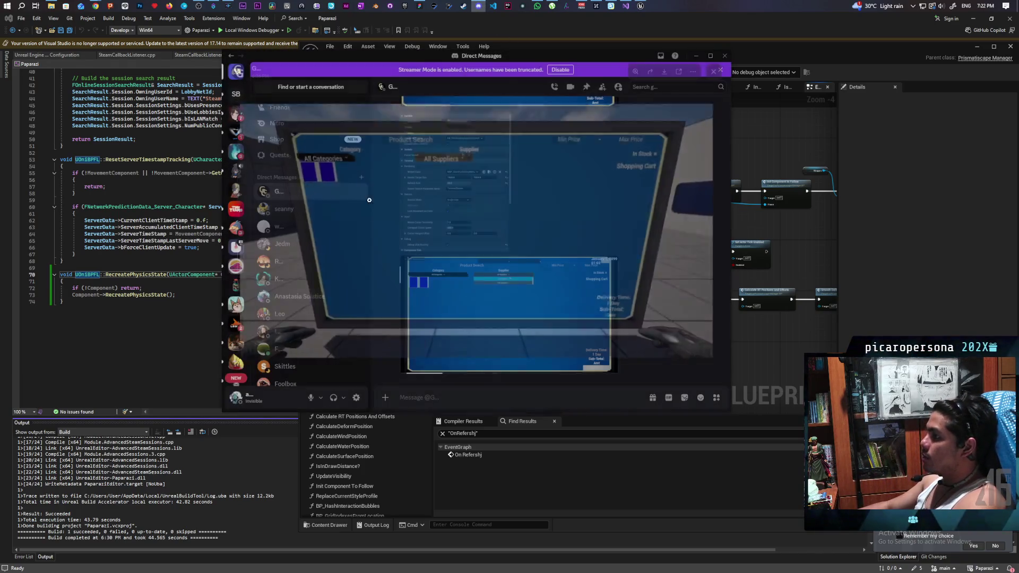
# Step: Open the Aniflow Interactive server's #arts-general channel and scroll through its posts
pyautogui.click(237, 157)
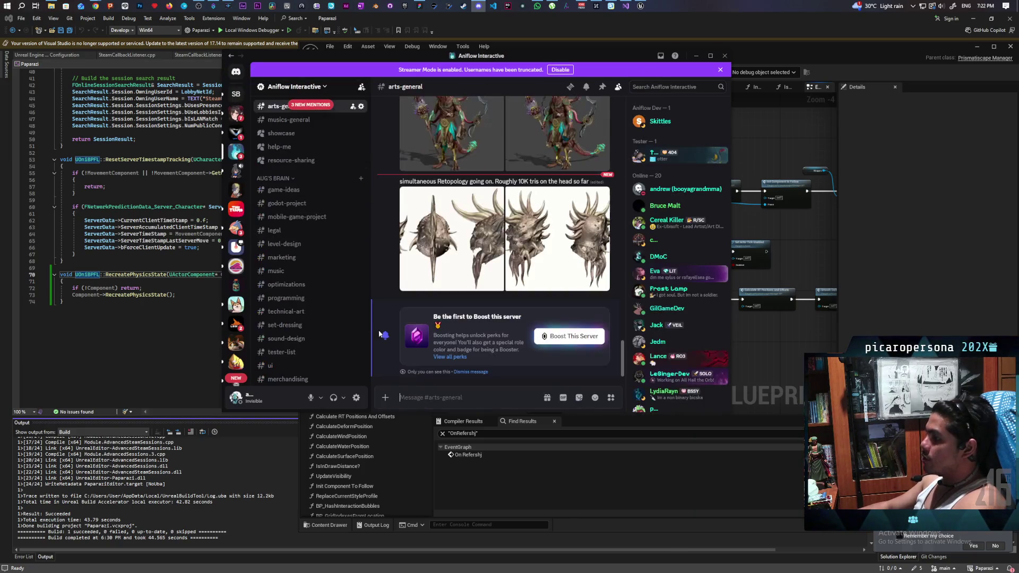
pyautogui.scroll(15, 464, 260)
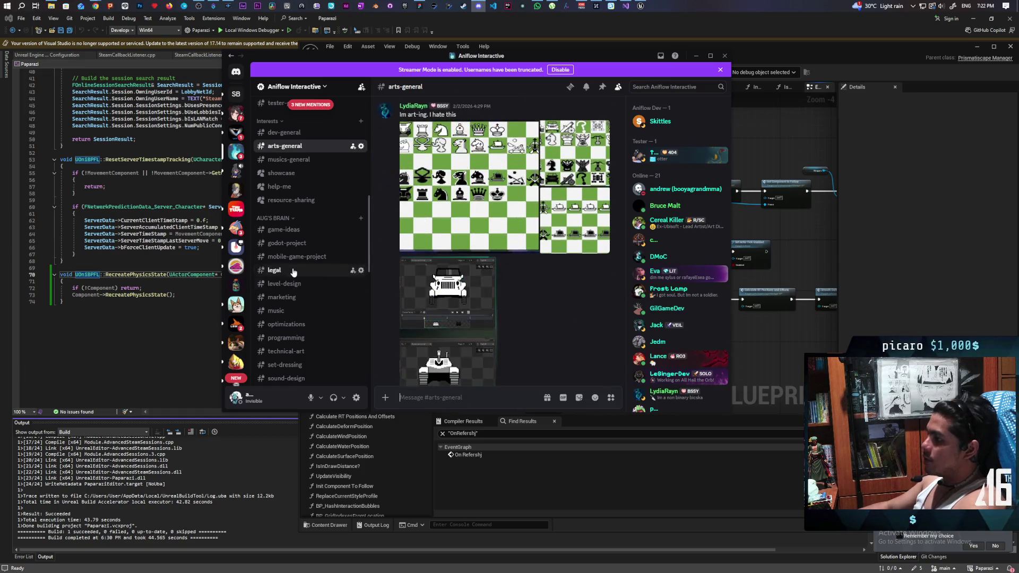
pyautogui.scroll(-10, 298, 275)
pyautogui.scroll(3, 307, 278)
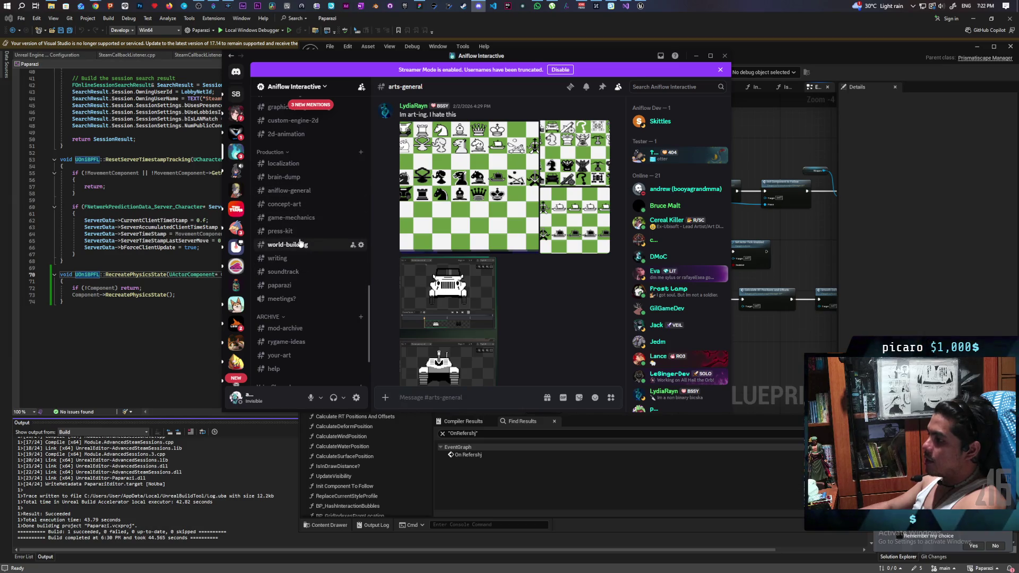
pyautogui.scroll(1, 307, 235)
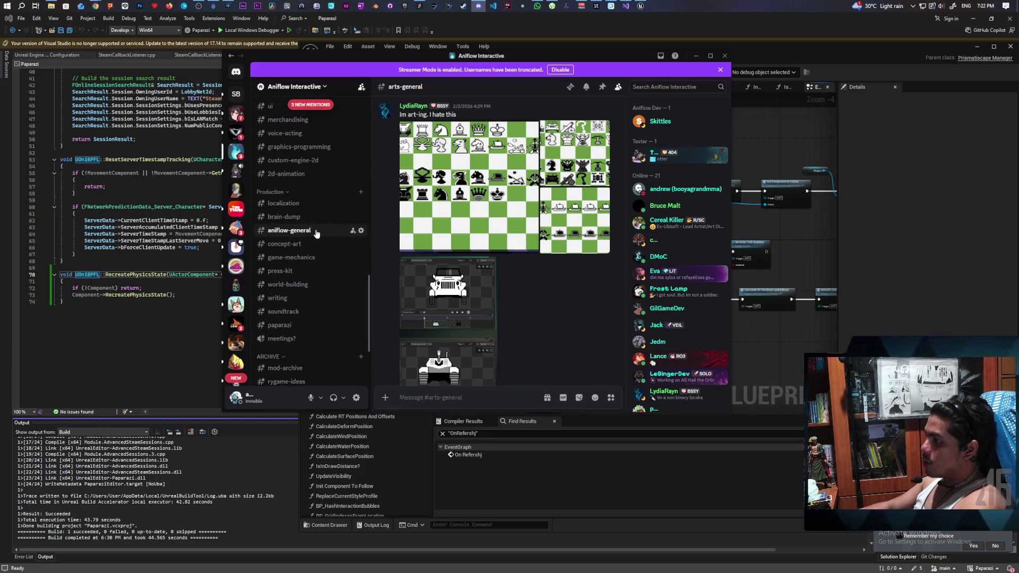
# Step: Browse the #concept-art channel's posts
pyautogui.click(304, 244)
pyautogui.scroll(5, 496, 292)
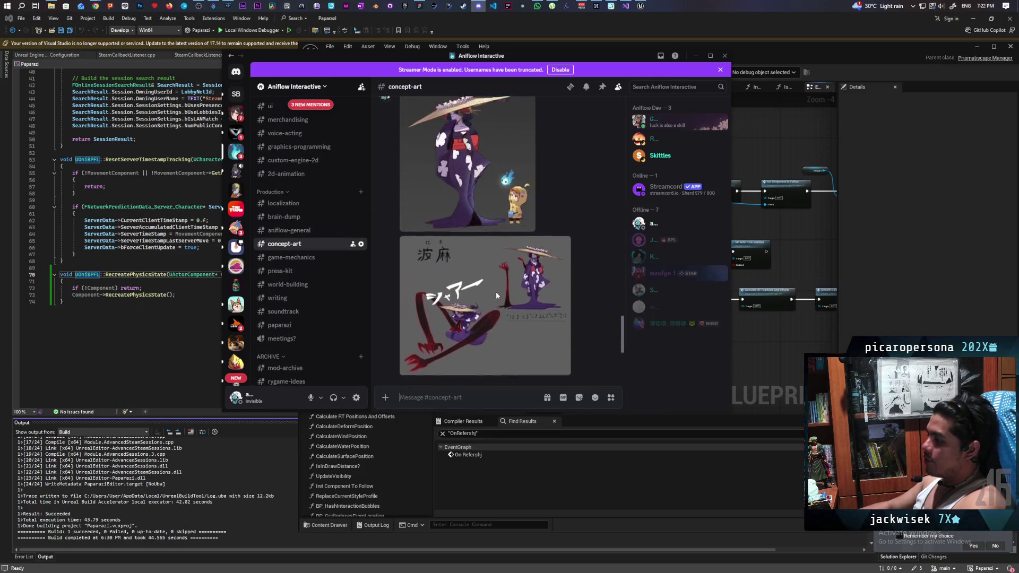
pyautogui.scroll(10, 497, 295)
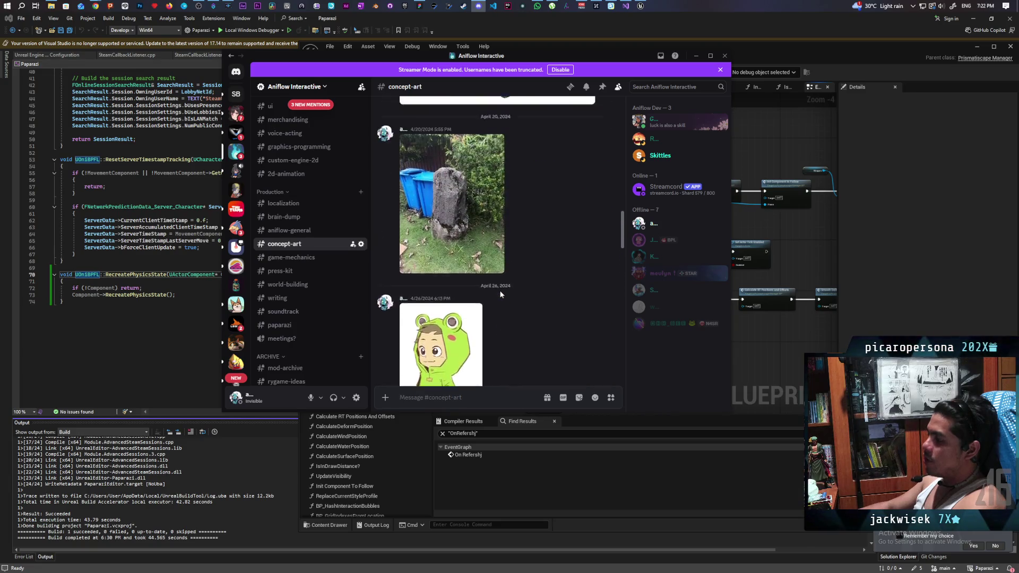
pyautogui.scroll(5, 528, 230)
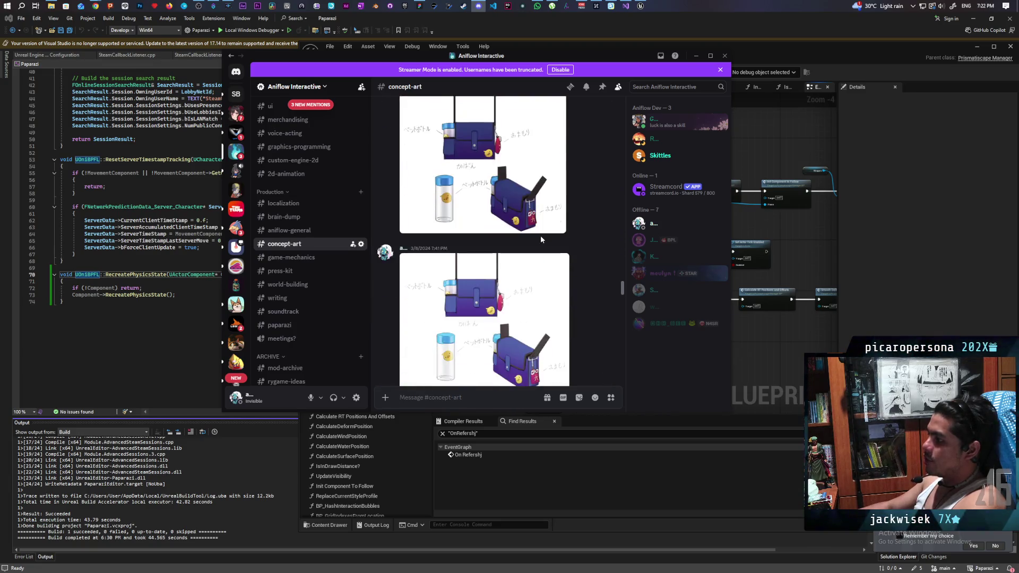
pyautogui.scroll(-3, 541, 239)
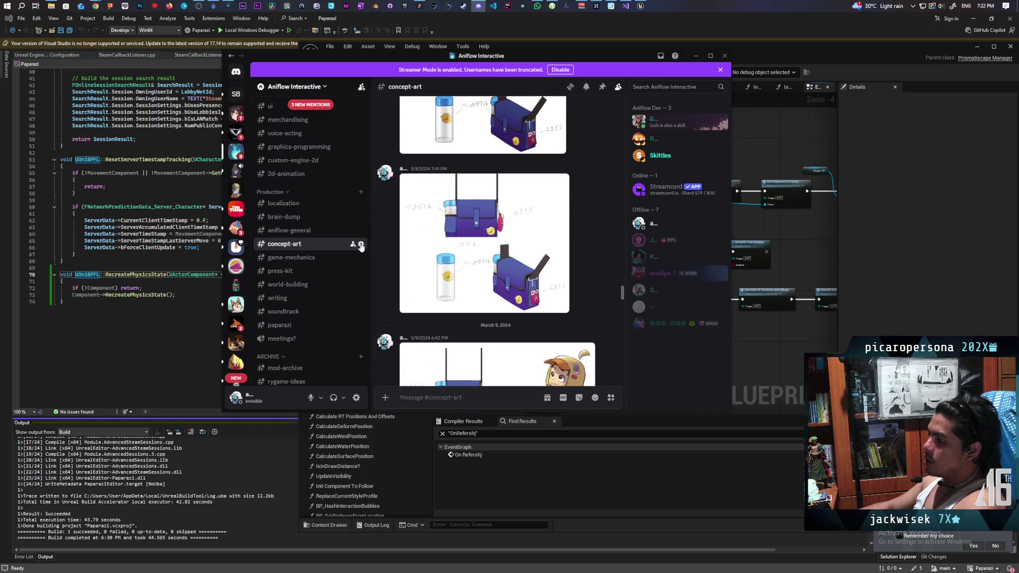
# Step: Read through #game-mechanics, then move on to the #paparazi channel
pyautogui.click(291, 257)
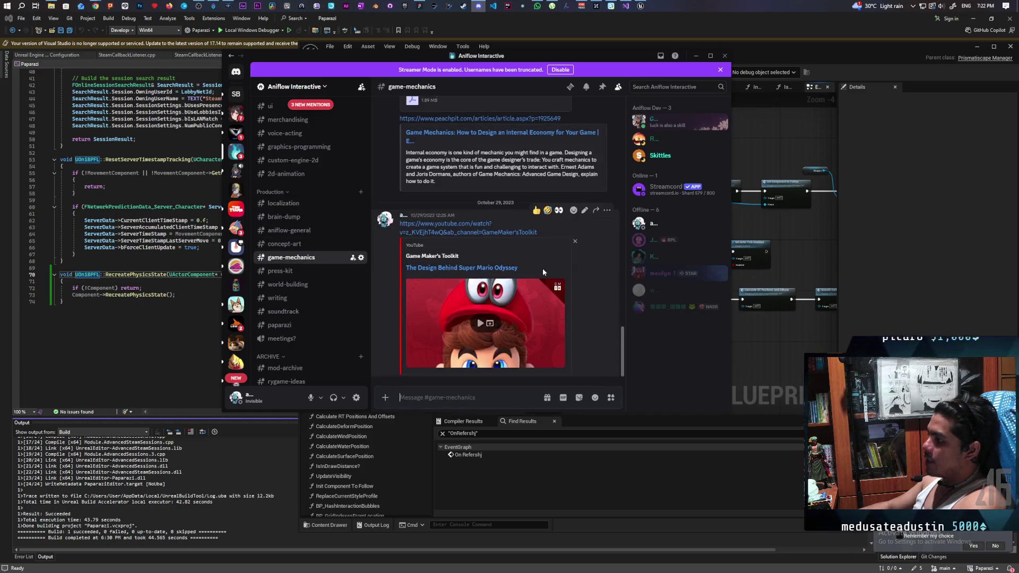
pyautogui.scroll(3, 542, 269)
pyautogui.scroll(8, 543, 271)
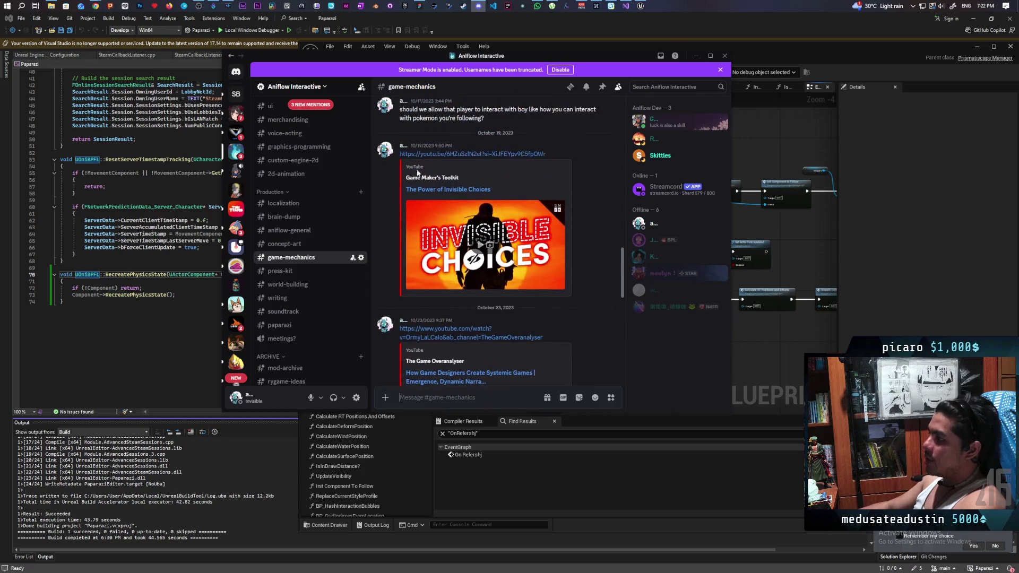
pyautogui.scroll(-1, 499, 259)
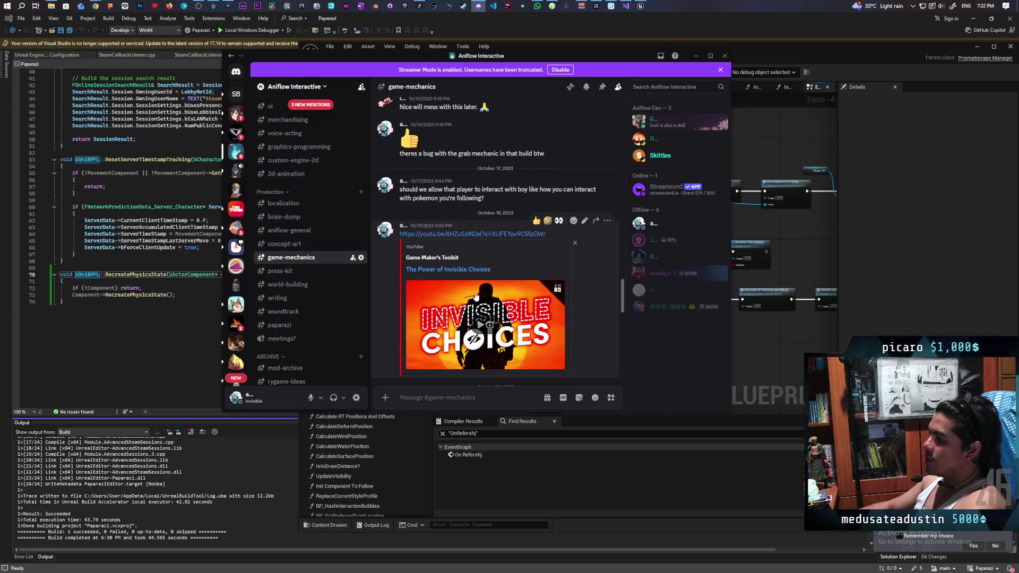
pyautogui.scroll(-1, 476, 296)
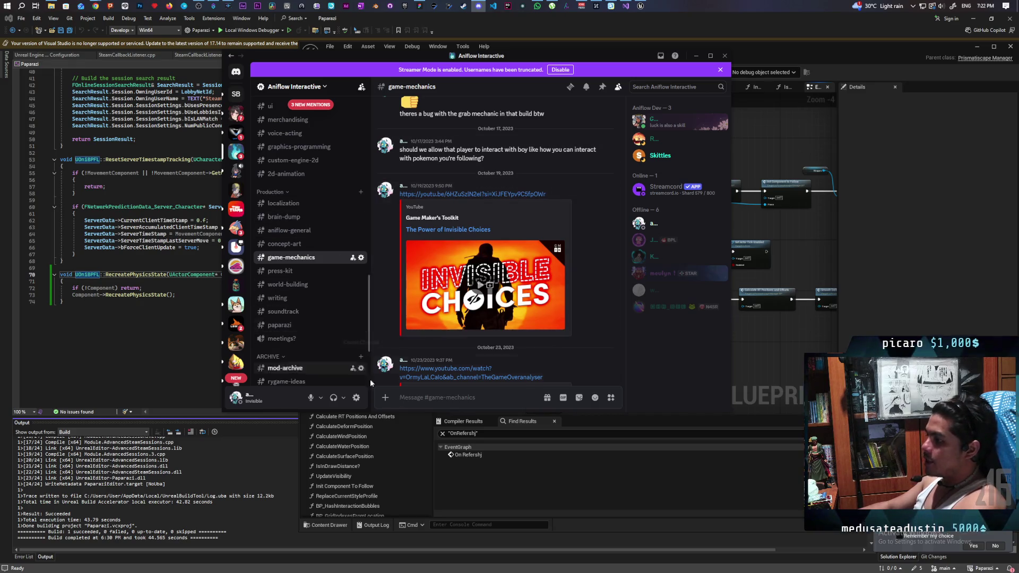
pyautogui.click(327, 325)
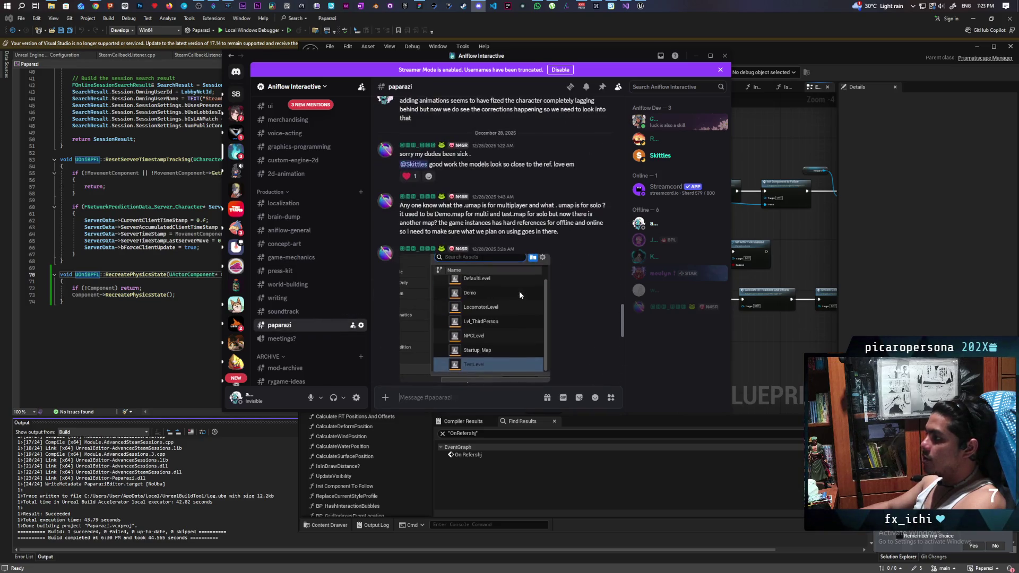
# Step: Skim the #paparazi channel, then scroll back through #technical-art
pyautogui.scroll(-4, 519, 291)
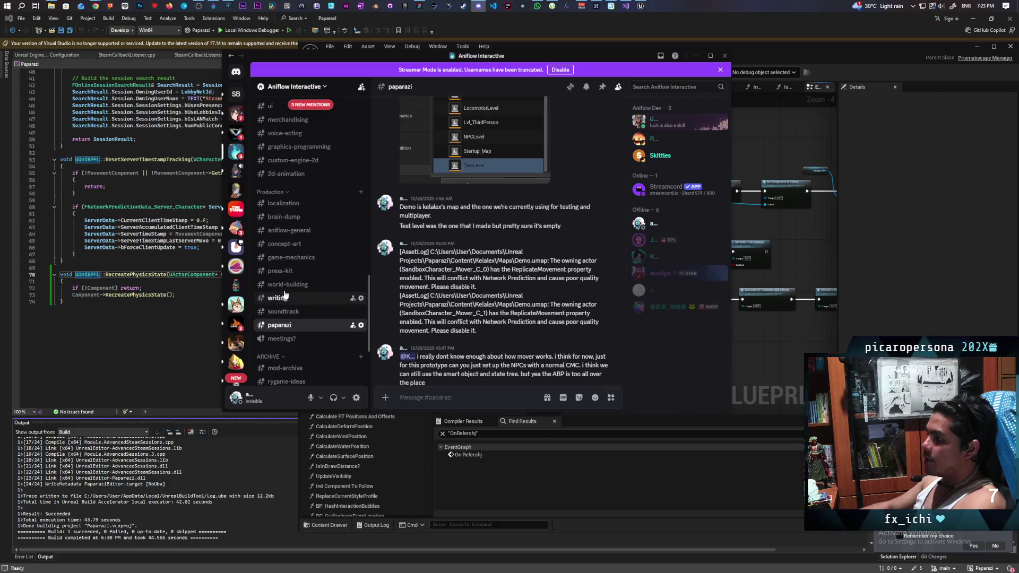
pyautogui.scroll(5, 340, 281)
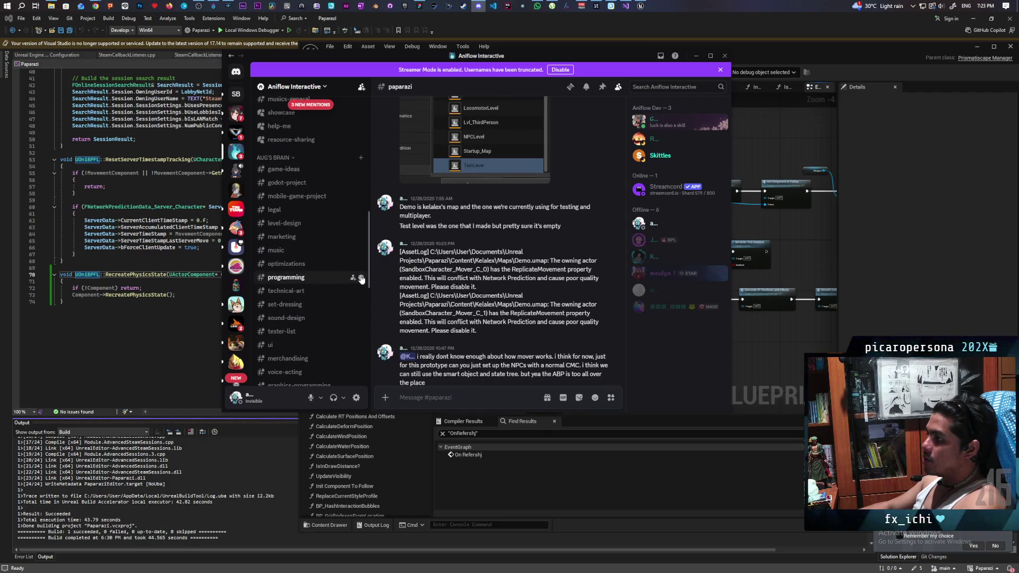
pyautogui.scroll(-1, 314, 257)
pyautogui.click(300, 252)
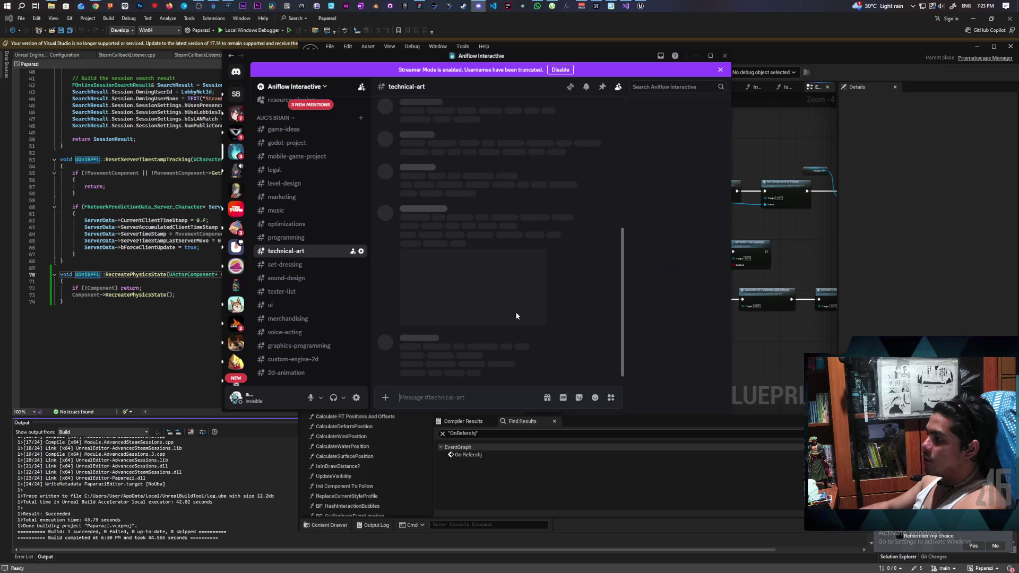
pyautogui.scroll(3, 497, 323)
pyautogui.scroll(10, 498, 324)
pyautogui.scroll(10, 498, 323)
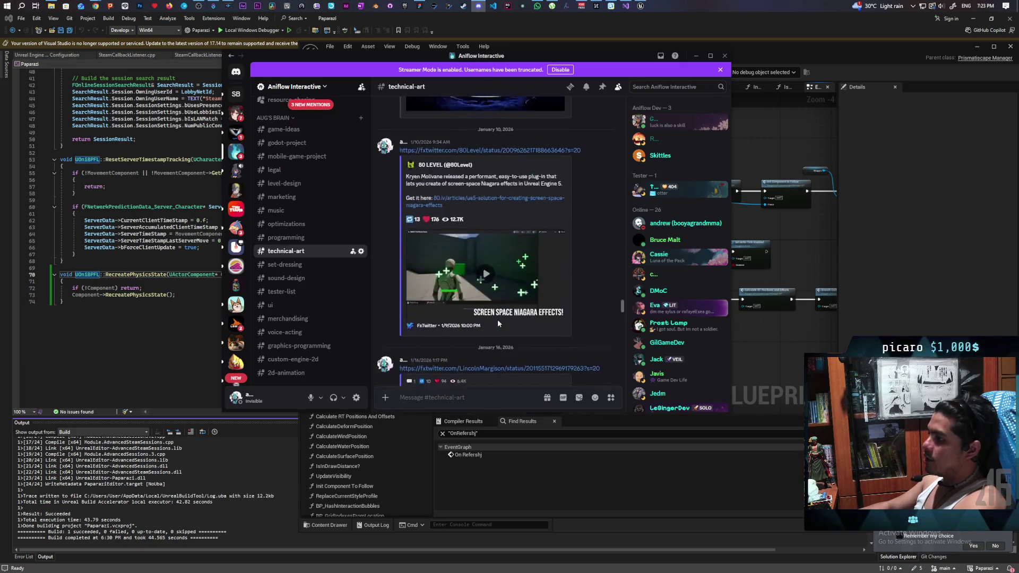
pyautogui.scroll(5, 498, 324)
# Step: Glance at #optimizations and #programming, then minimize Discord to reveal the blueprint editor
pyautogui.click(297, 224)
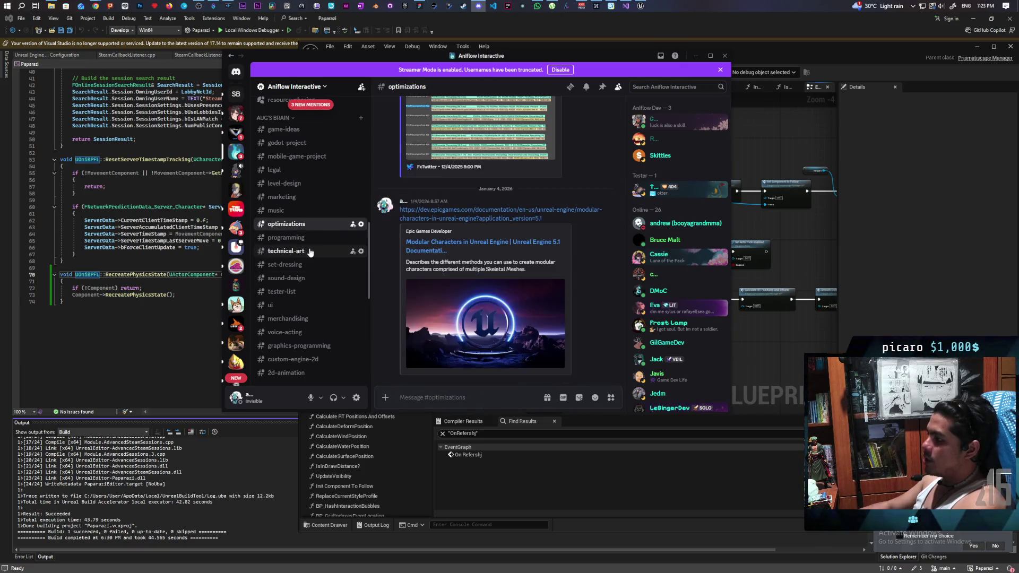
pyautogui.click(297, 237)
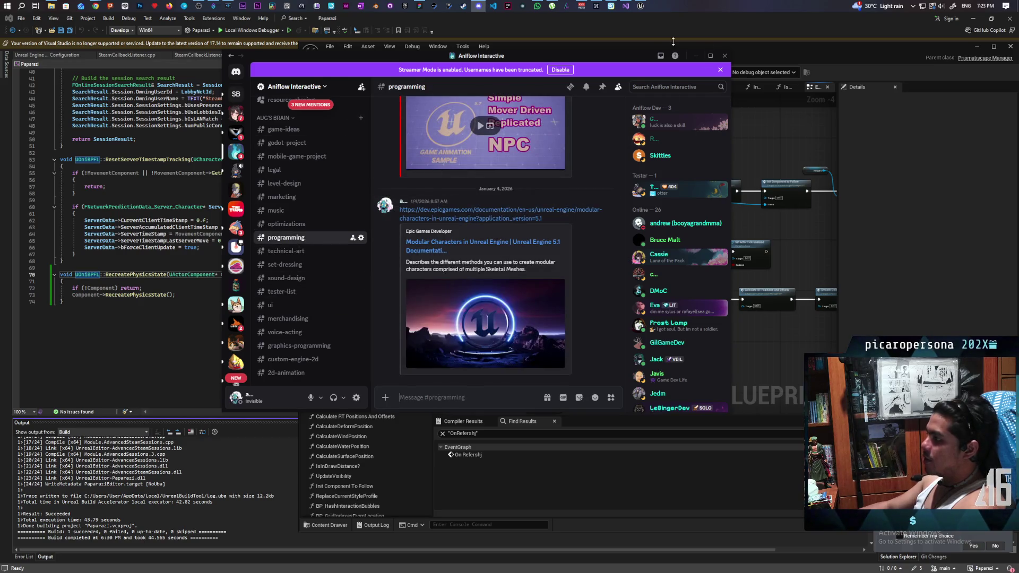
pyautogui.click(696, 55)
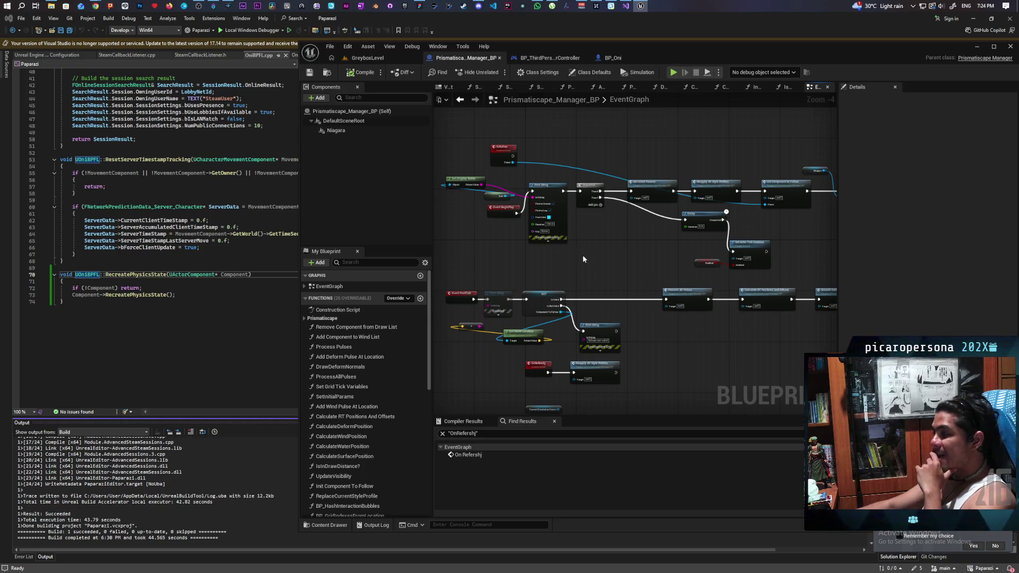
# Step: Pan the Prismatiscape_Manager_BP event graph, then switch to Chrome's 'Gordon Ramsay: Uncharted' YouTube tab
pyautogui.moveTo(623, 280); pyautogui.dragTo(614, 286)
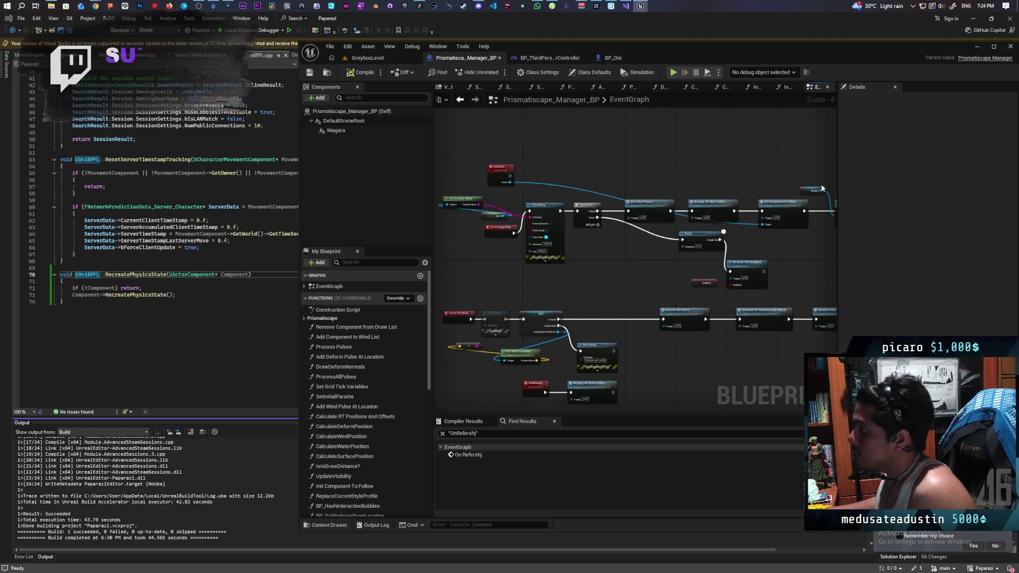
pyautogui.moveTo(107, 7)
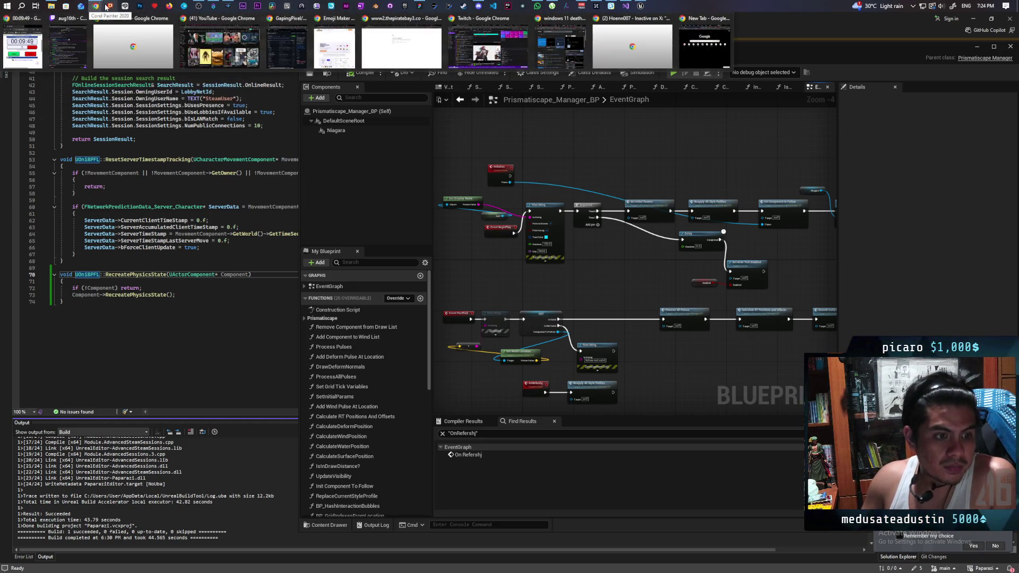
pyautogui.click(206, 46)
pyautogui.click(155, 20)
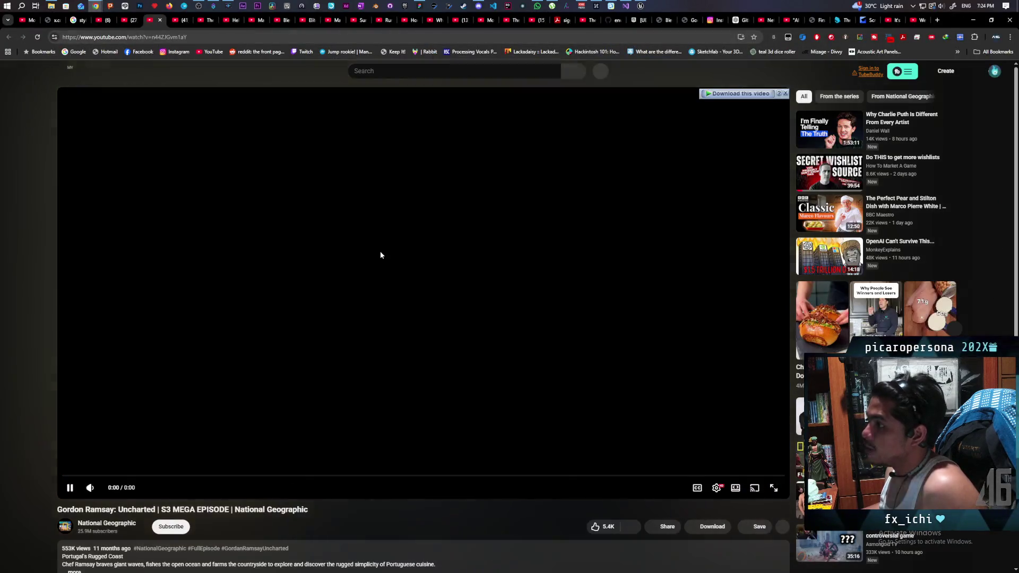